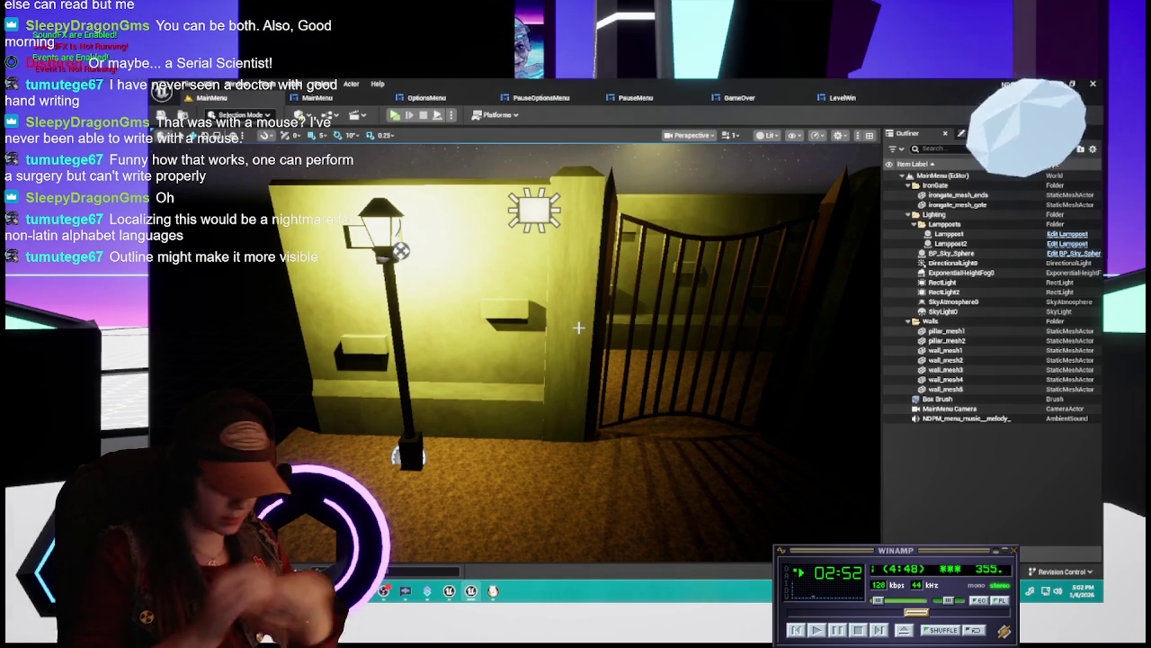
Fly the viewport around the MainMenu level toward the lamp and gate, then bring up the OptionsMenu widget designer
left_click_drag(502, 183, 502, 182)
left_click_drag(531, 252, 531, 253)
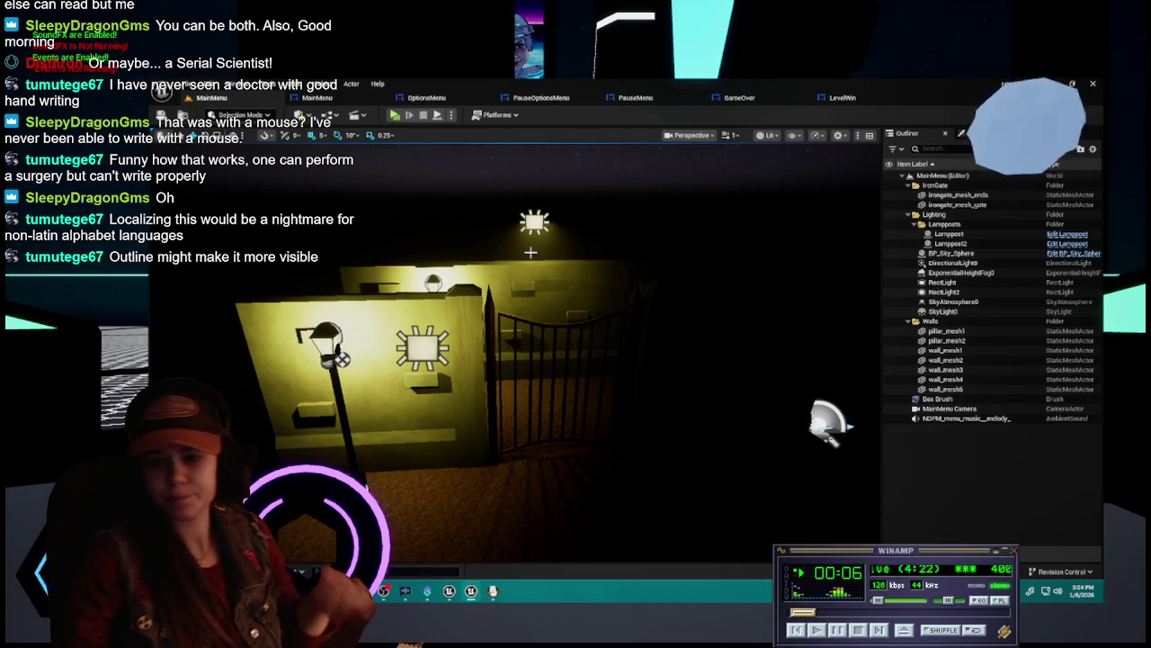
mouse_move(531, 253)
left_mouse_down()
mouse_move(504, 279)
mouse_move(612, 327)
left_mouse_up()
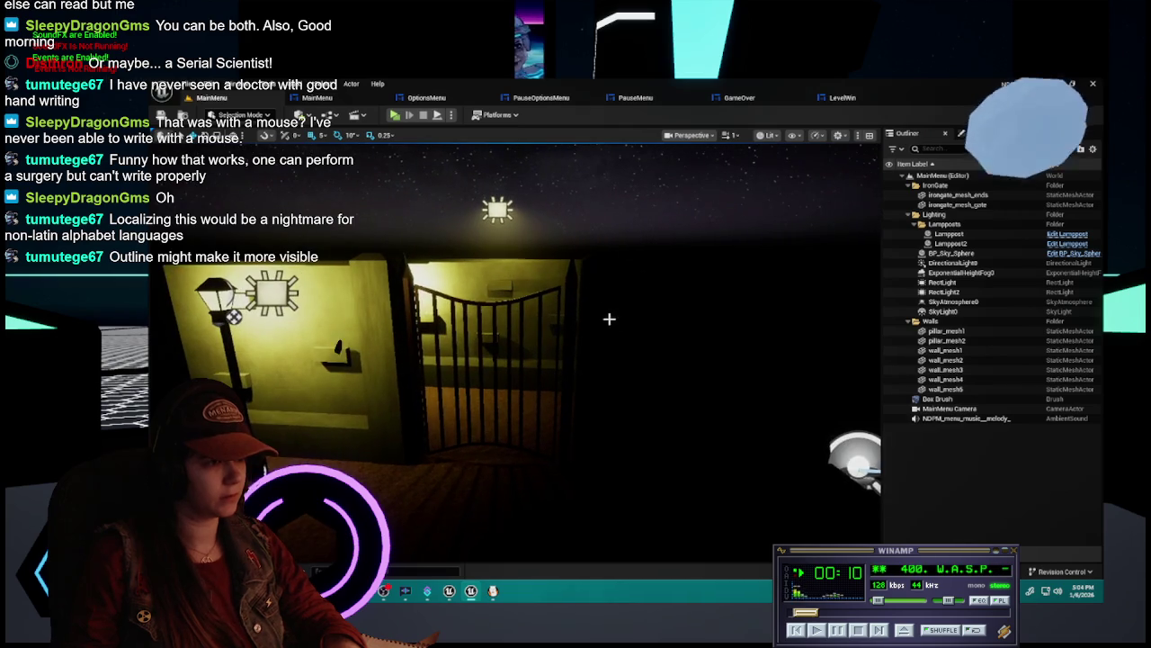
left_click(426, 97)
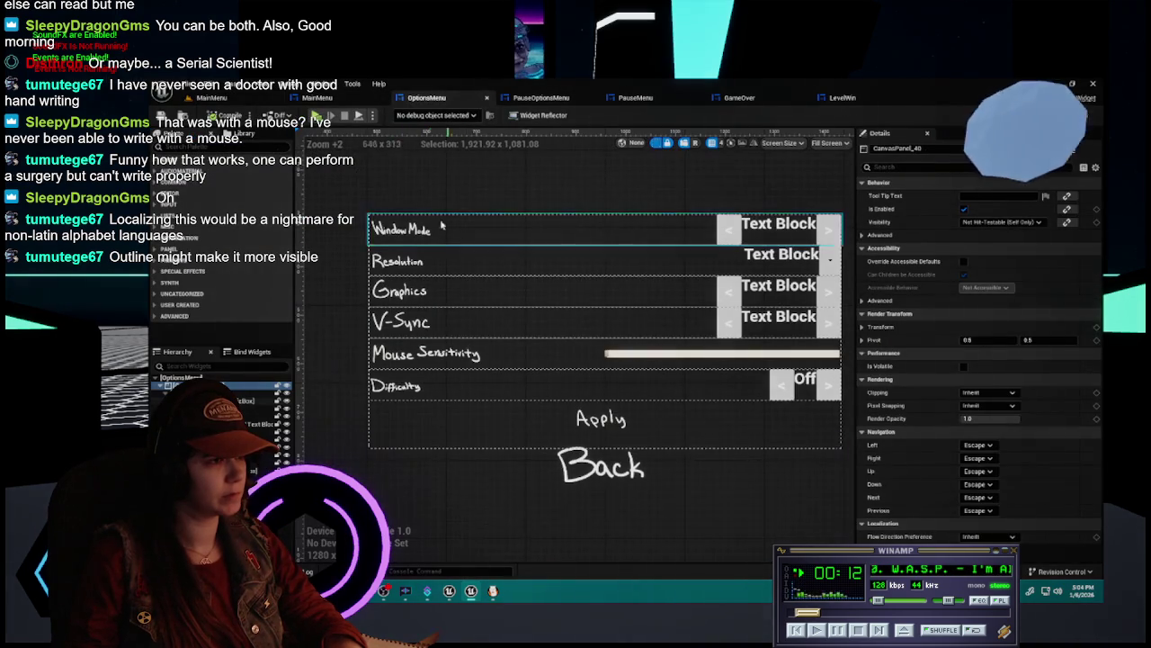
Glance at the PAUSED art in FireAlpaca, return to Unreal, and minimize the editor
left_click(493, 591)
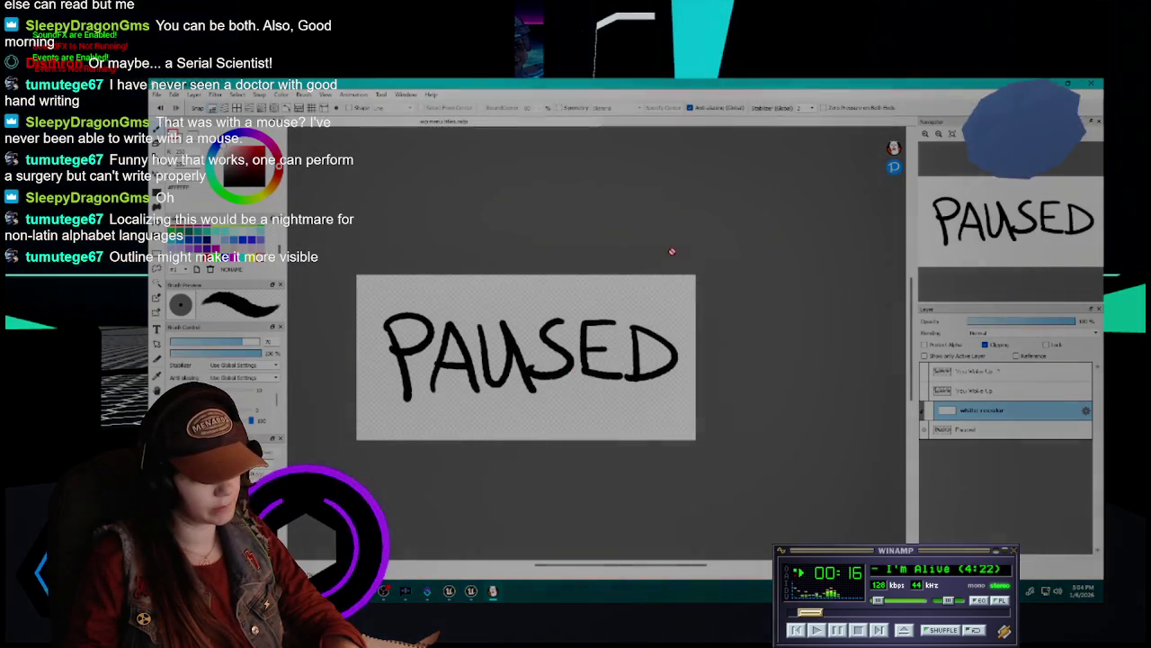
left_click(493, 591)
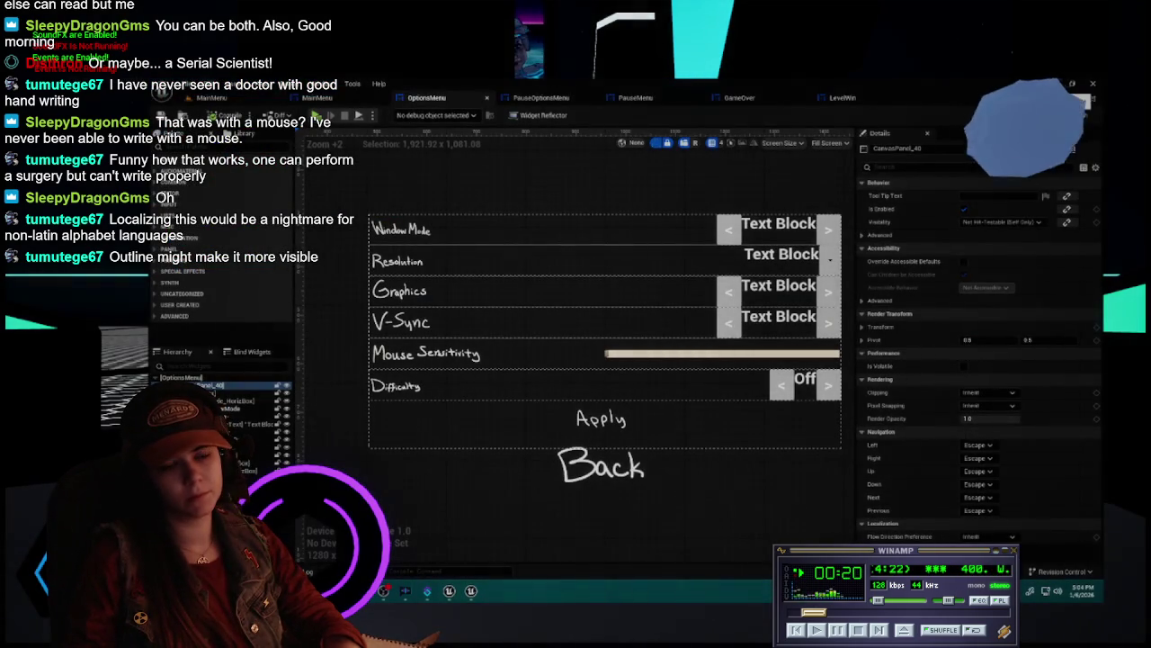
left_click(470, 591)
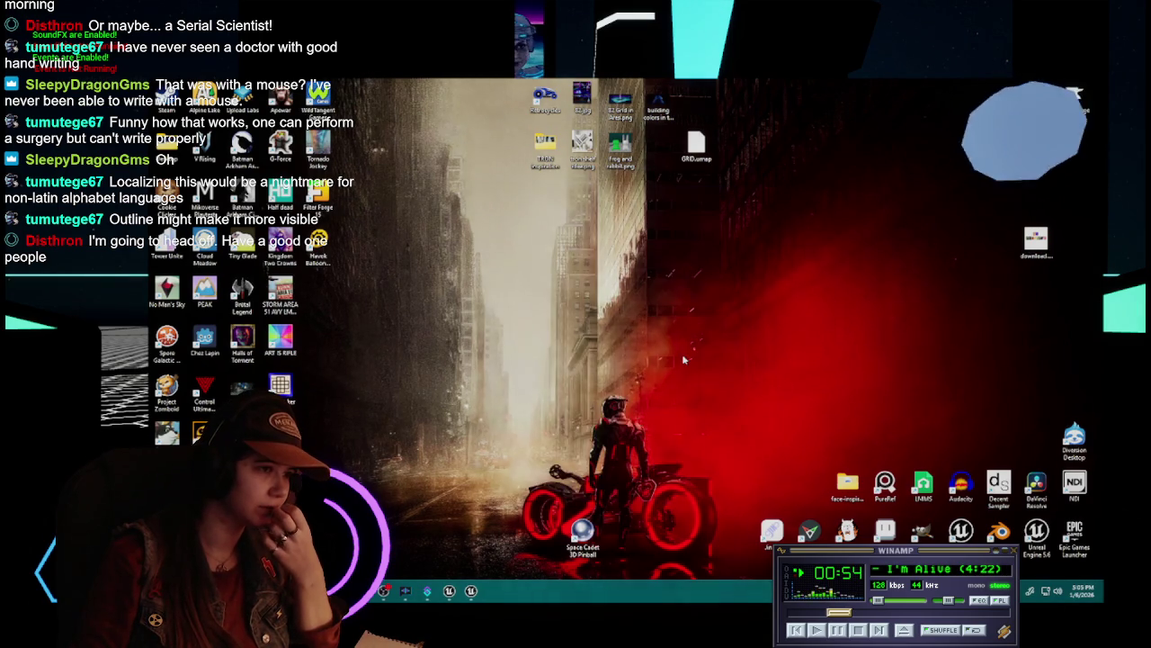
Dismiss the .mdp app chooser dialog and launch FireAlpaca directly
left_click(683, 476)
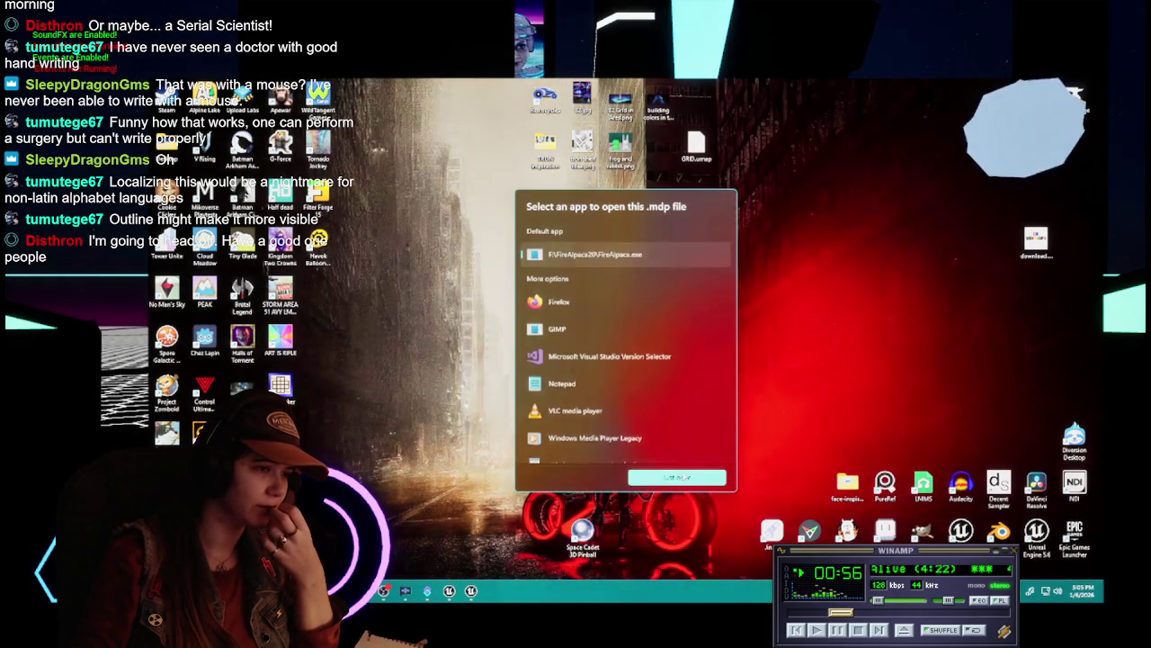
scroll(684, 396, "down", 3)
scroll(683, 389, "up", 3)
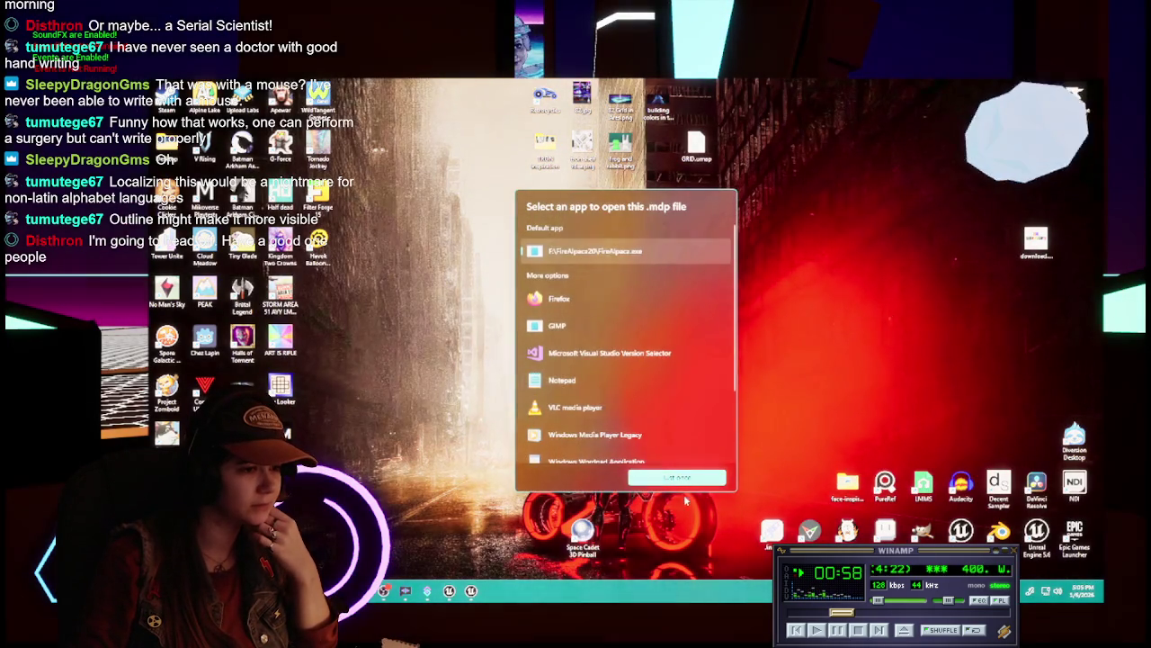
left_click(808, 378)
left_click(810, 378)
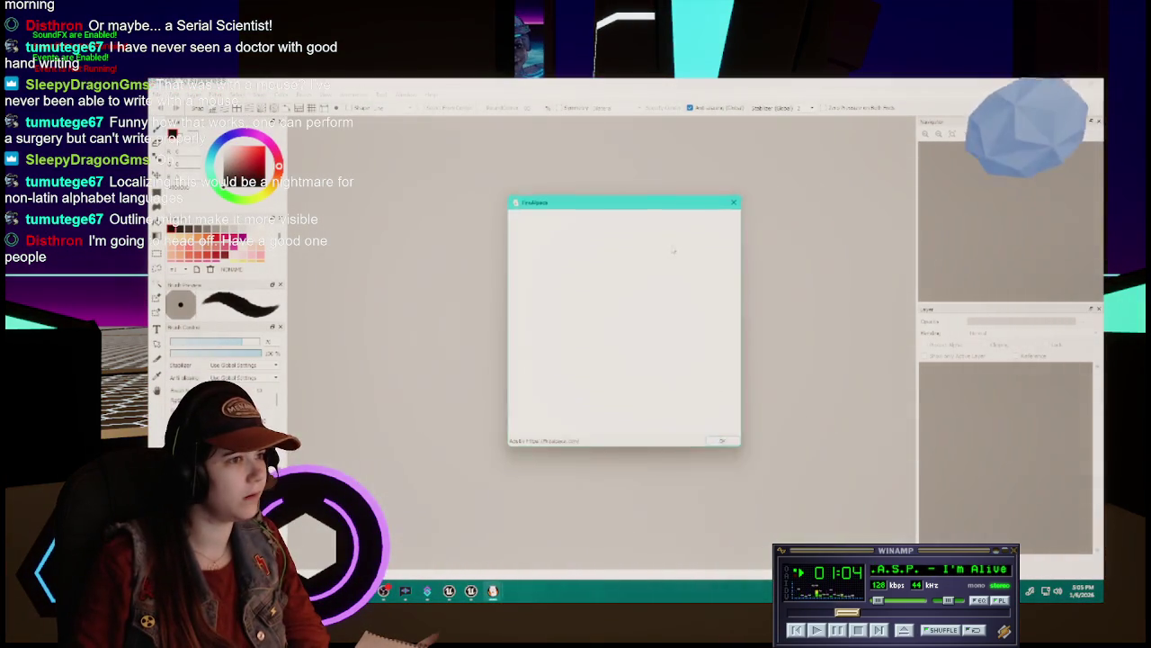
left_click(158, 94)
Open the recent Mouse Sensitivity image, add a layer below Layer 1, and set Stabilizer to 2
mouse_move(203, 159)
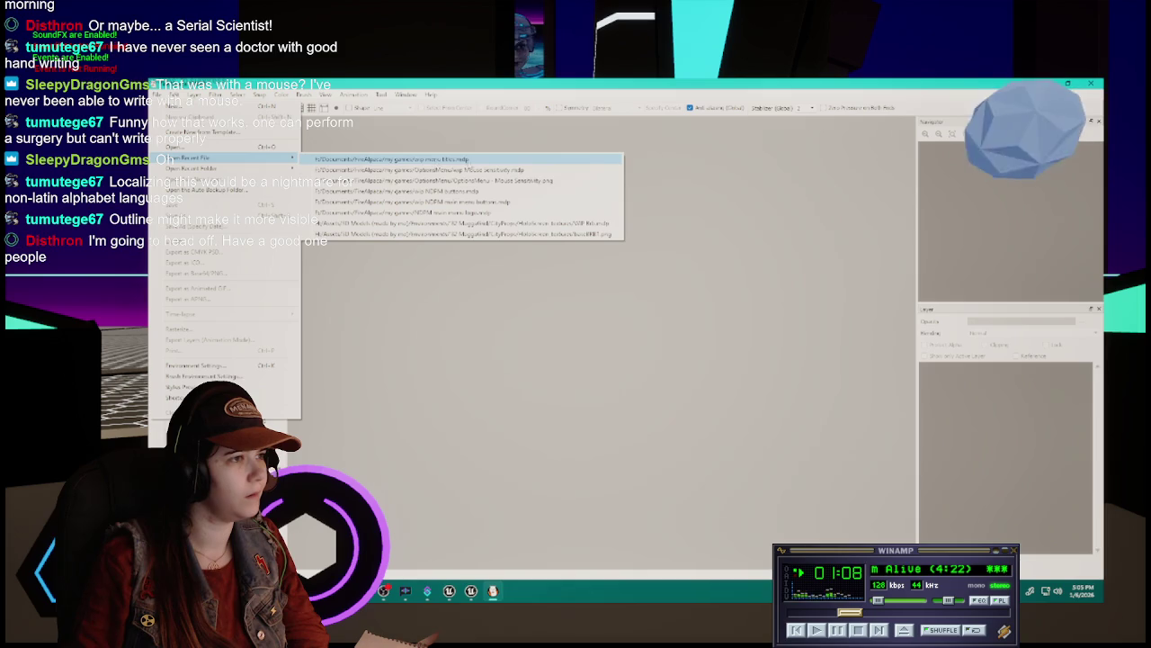
left_click(540, 182)
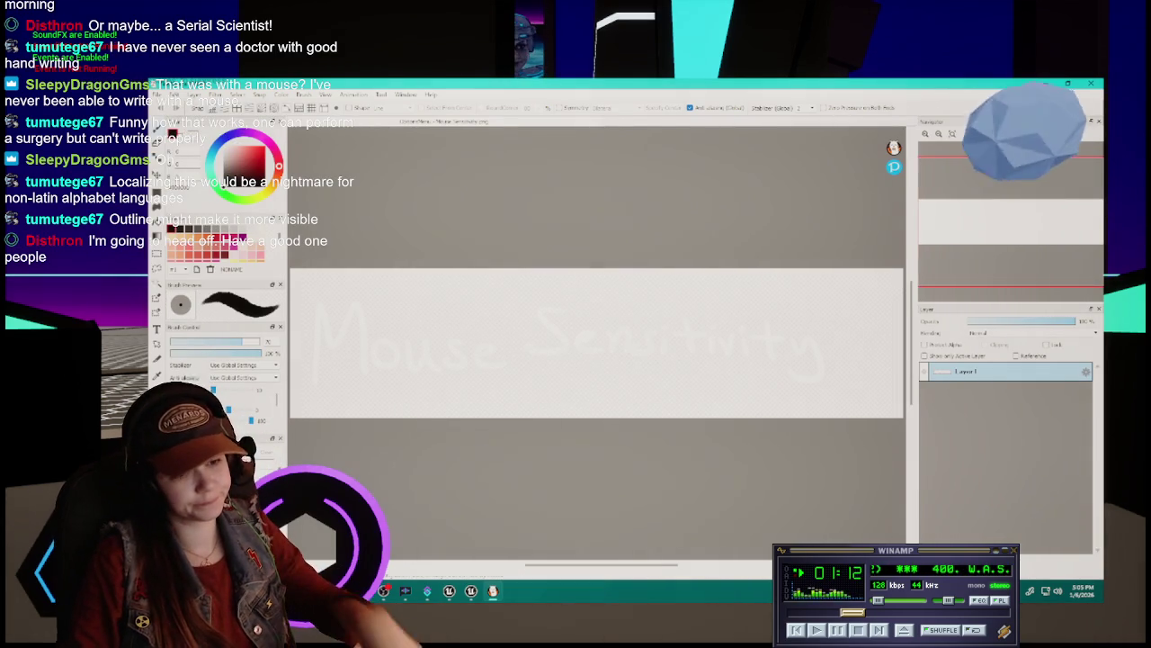
key("ctrl+shift+n")
left_click_drag(990, 371, 979, 402)
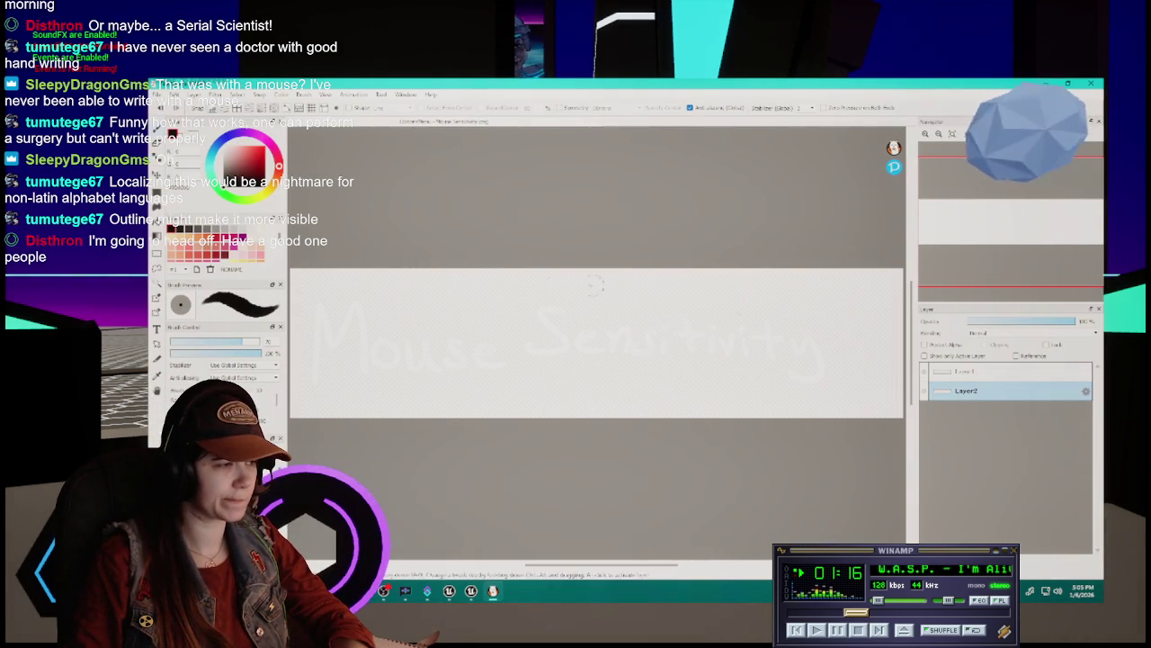
left_click(792, 107)
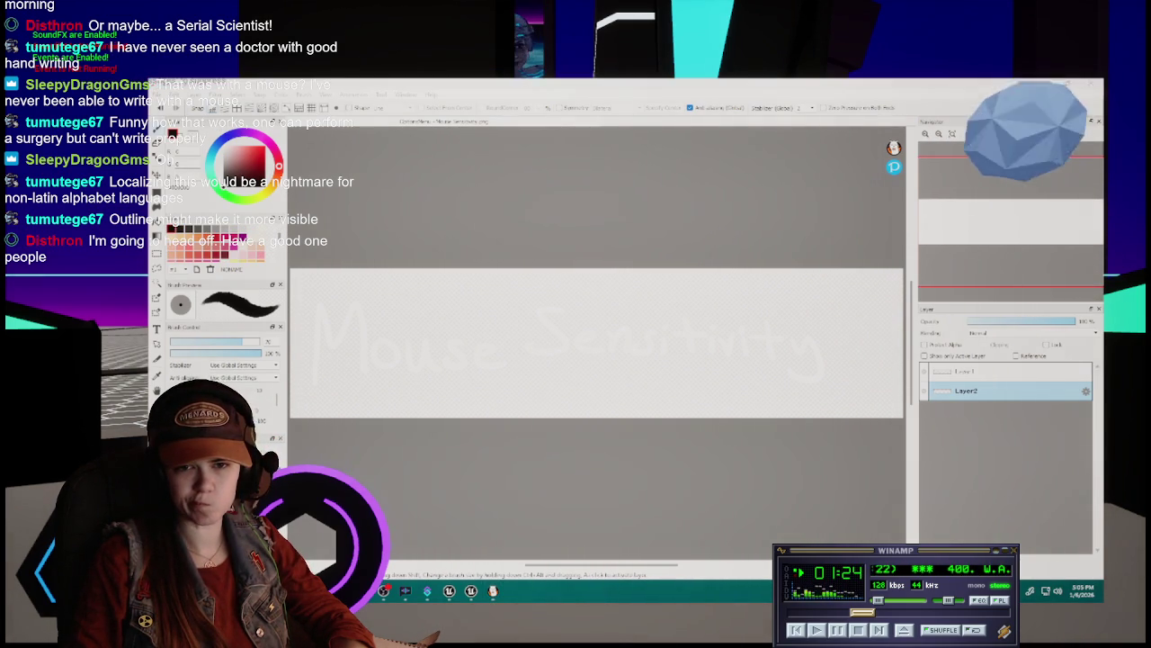
Delete Layer2, restore it with undo, and end with the lower layer selected
left_click(968, 391)
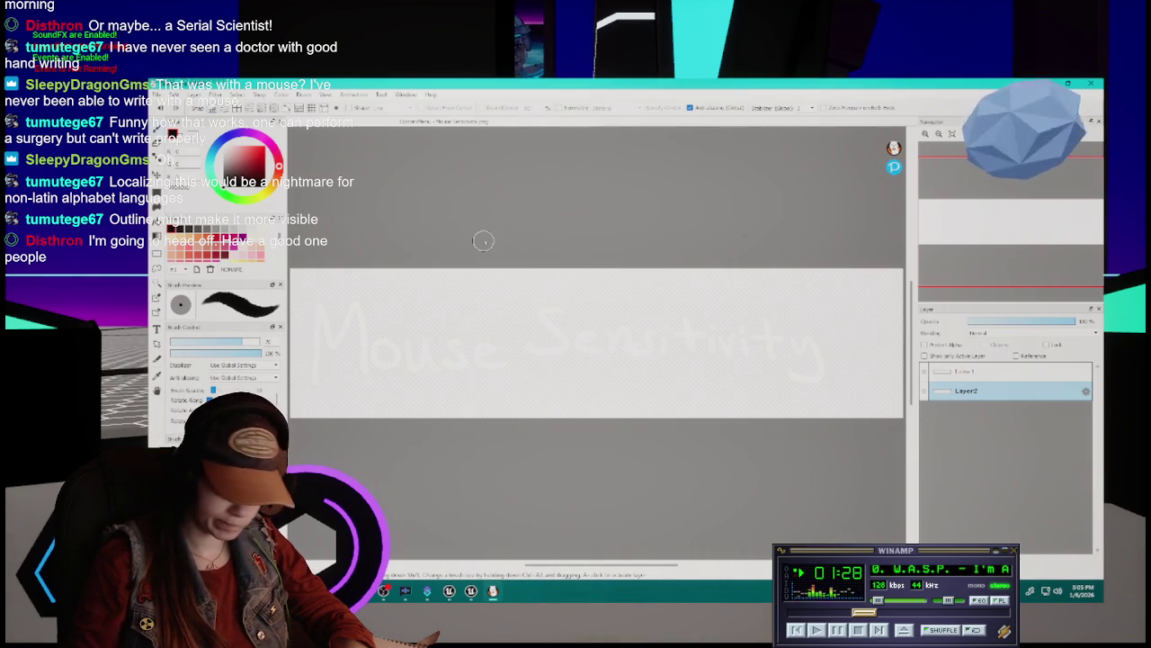
left_click(975, 373)
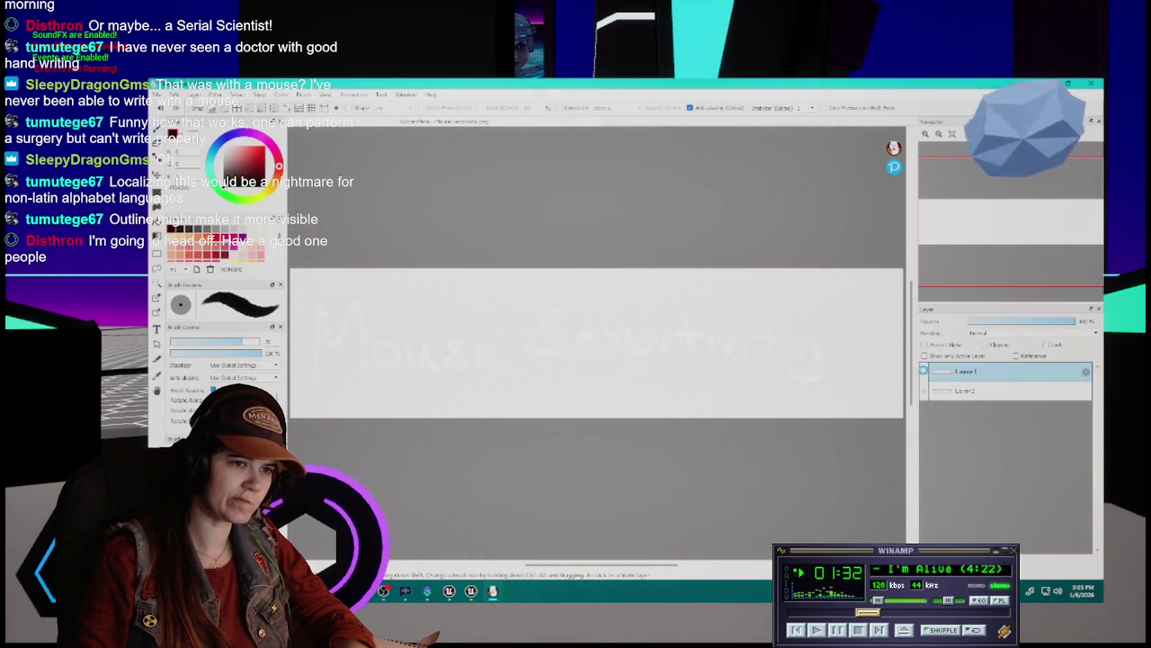
left_click(981, 394)
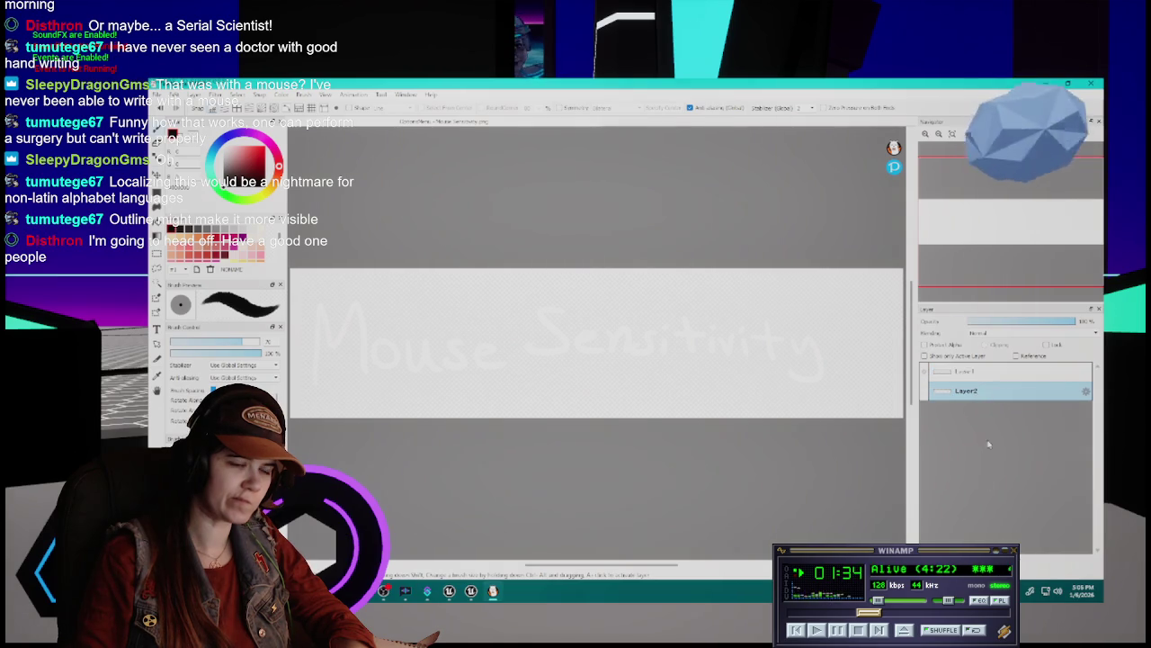
key("Delete")
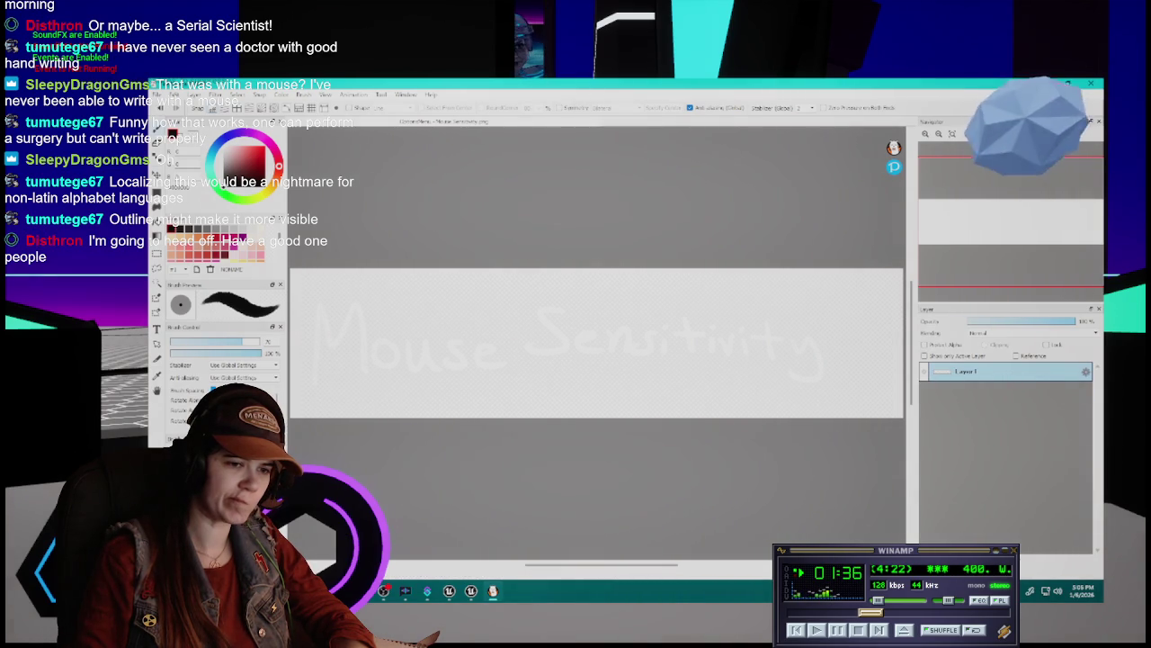
key("ctrl+z")
left_click(977, 392)
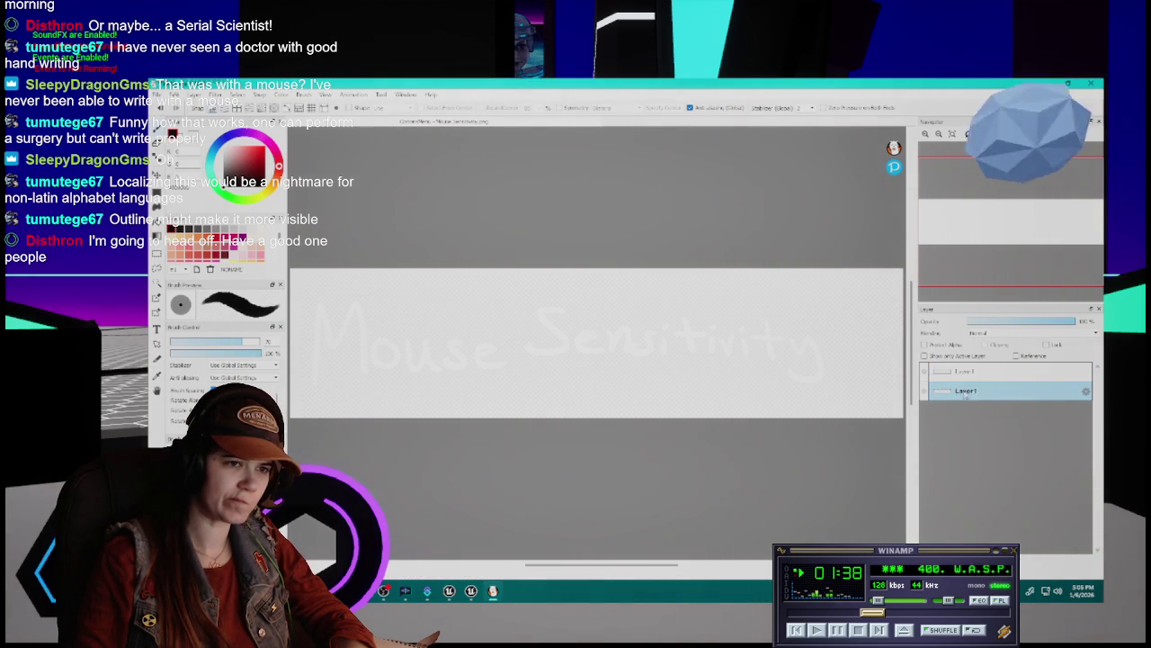
Rename the two layers MouseSens and MouseSens_shadow through Layer Property
double_click(978, 391)
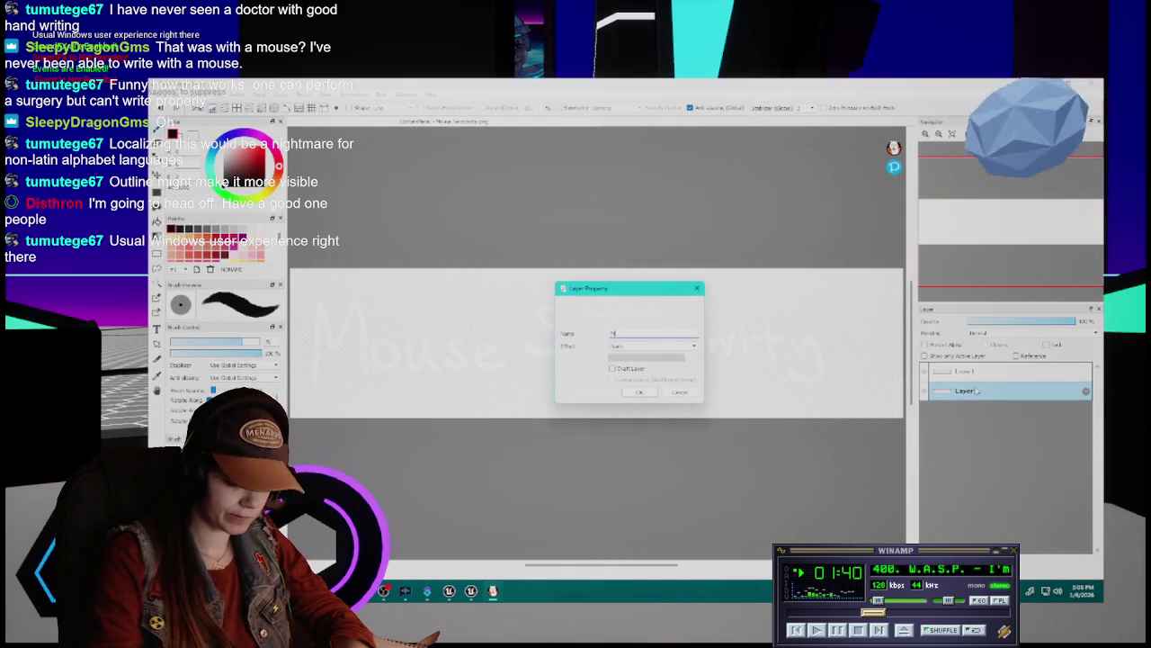
type("Mouse Sens")
key("Return")
left_click_drag(977, 390, 977, 370)
double_click(978, 393)
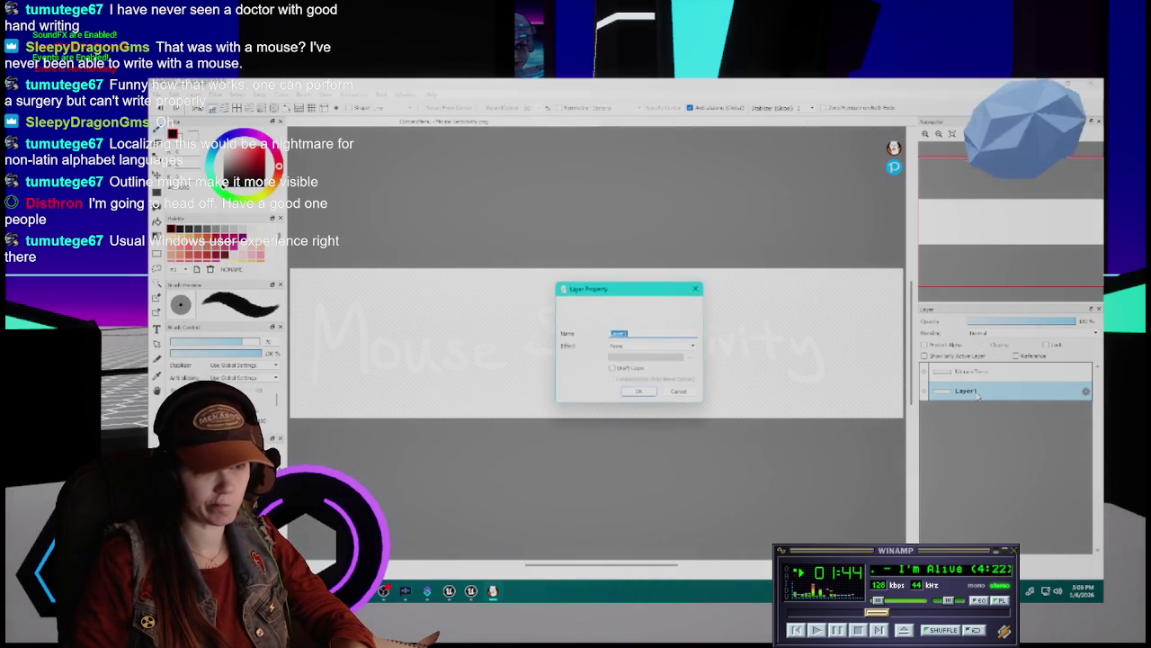
type("MouseSens_shadow")
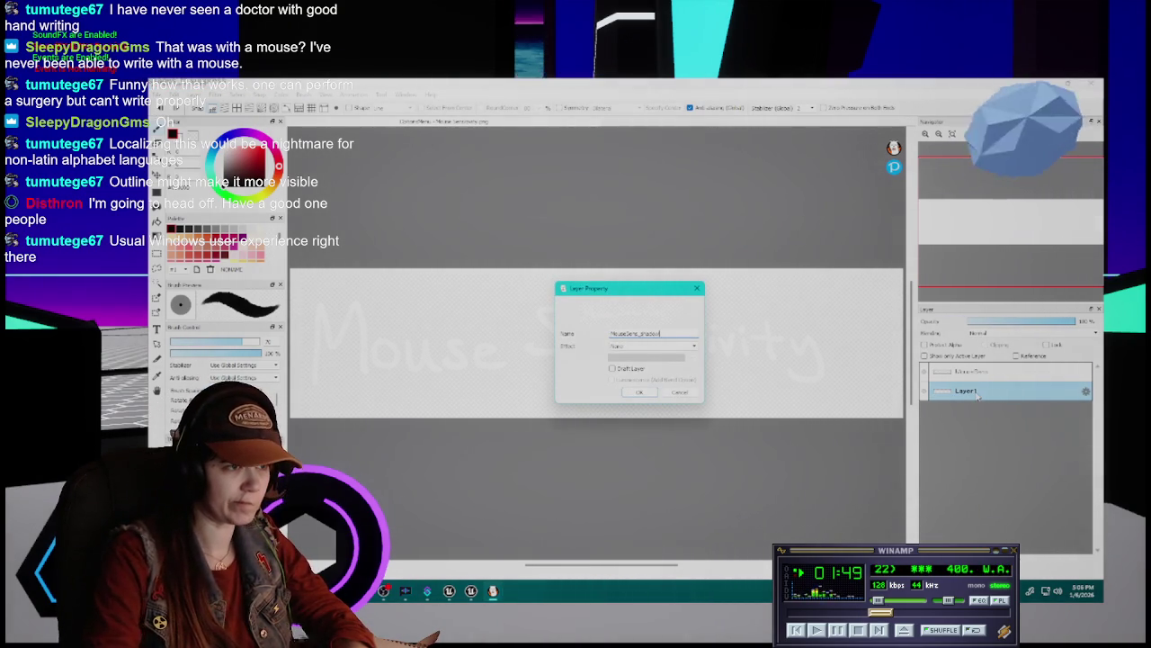
key("Return")
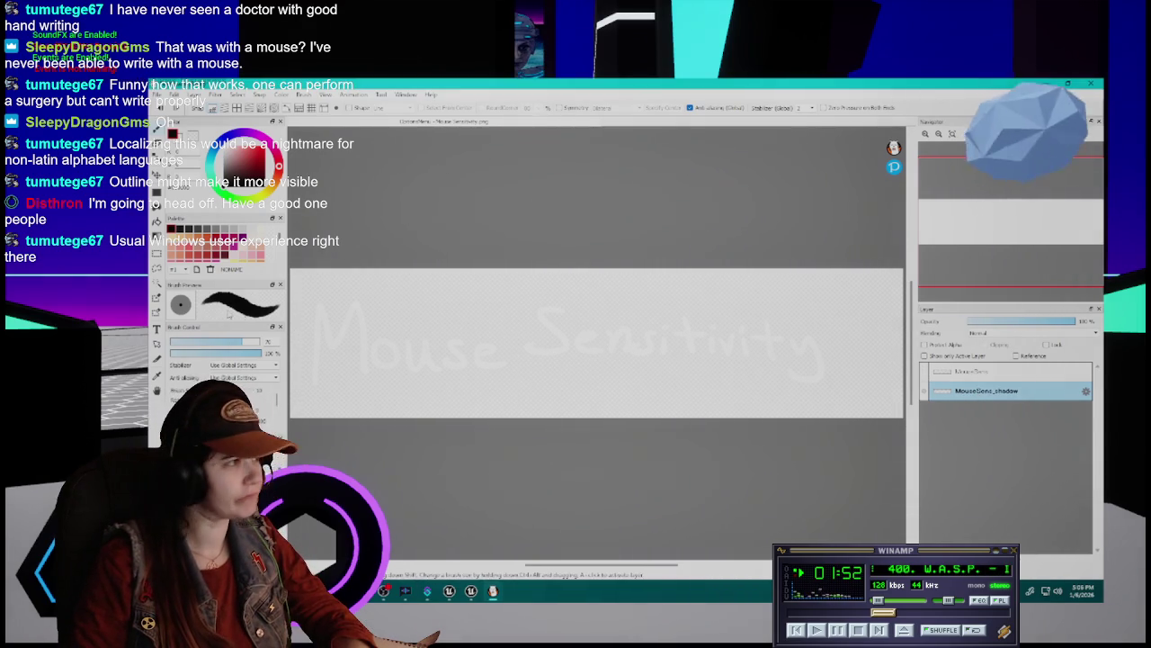
Add a new layer named recolor above MouseSens_shadow and begin painting it black
key("ctrl+shift+n")
double_click(966, 392)
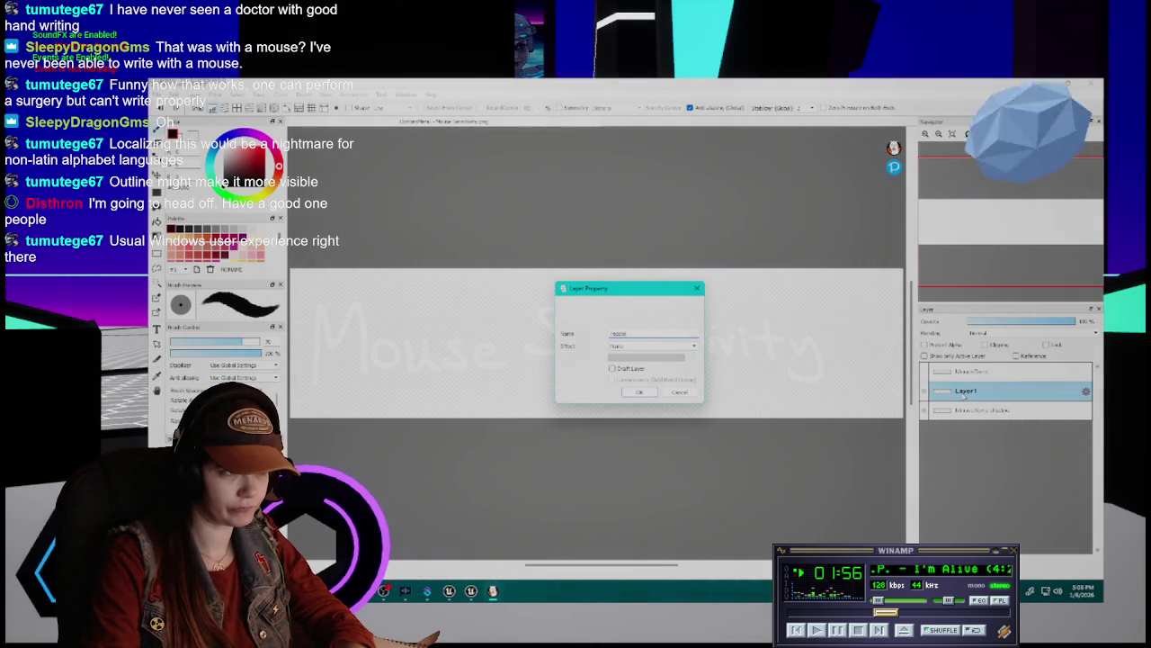
key("Return")
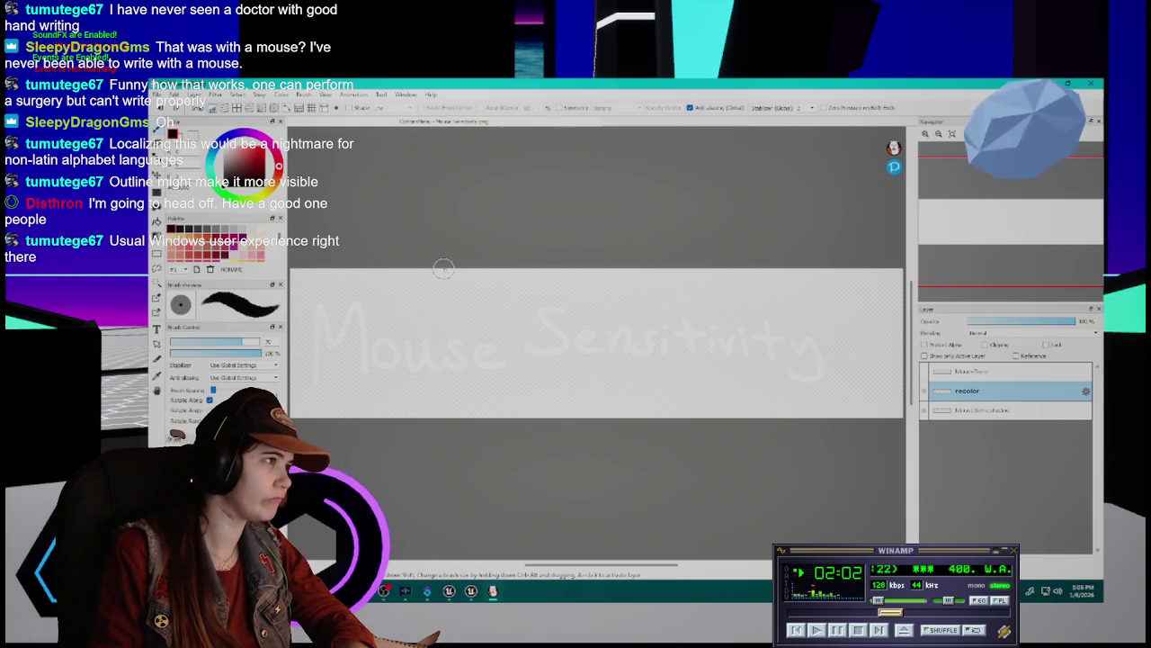
mouse_move(336, 263)
left_mouse_down()
mouse_move(299, 306)
mouse_move(320, 281)
left_mouse_up()
Paint the rest of the recolor layer solid black across the whole canvas
mouse_move(303, 347)
left_mouse_down()
mouse_move(304, 385)
mouse_move(303, 342)
mouse_move(327, 278)
mouse_move(385, 272)
left_mouse_up()
mouse_move(459, 247)
left_mouse_down()
mouse_move(353, 327)
mouse_move(390, 288)
left_mouse_up()
mouse_move(368, 332)
left_mouse_down()
mouse_move(342, 369)
mouse_move(378, 360)
mouse_move(517, 268)
mouse_move(528, 237)
mouse_move(559, 259)
mouse_move(627, 236)
mouse_move(338, 442)
mouse_move(707, 245)
mouse_move(490, 369)
mouse_move(391, 448)
mouse_move(758, 267)
mouse_move(593, 344)
mouse_move(477, 444)
mouse_move(833, 281)
mouse_move(826, 252)
left_mouse_up()
mouse_move(579, 404)
left_mouse_down()
mouse_move(691, 382)
mouse_move(634, 416)
mouse_move(661, 446)
mouse_move(895, 329)
mouse_move(835, 381)
mouse_move(887, 385)
mouse_move(864, 405)
left_mouse_up()
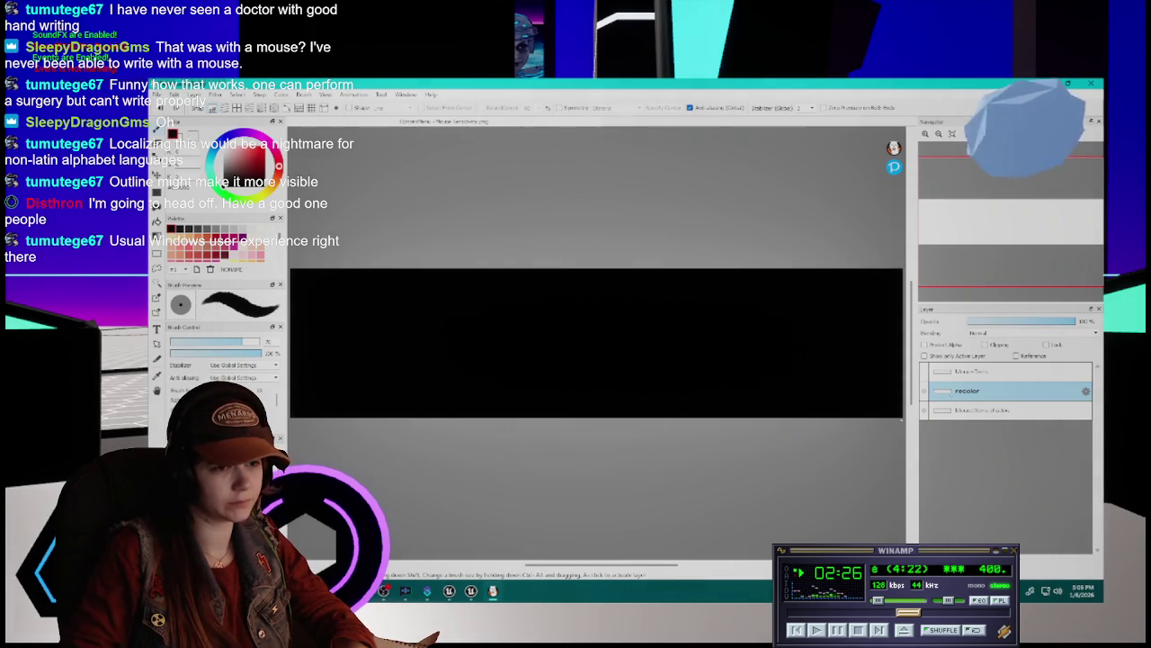
Cancel the layerless save warning and turn on Clipping for the recolor layer
key("ctrl+s")
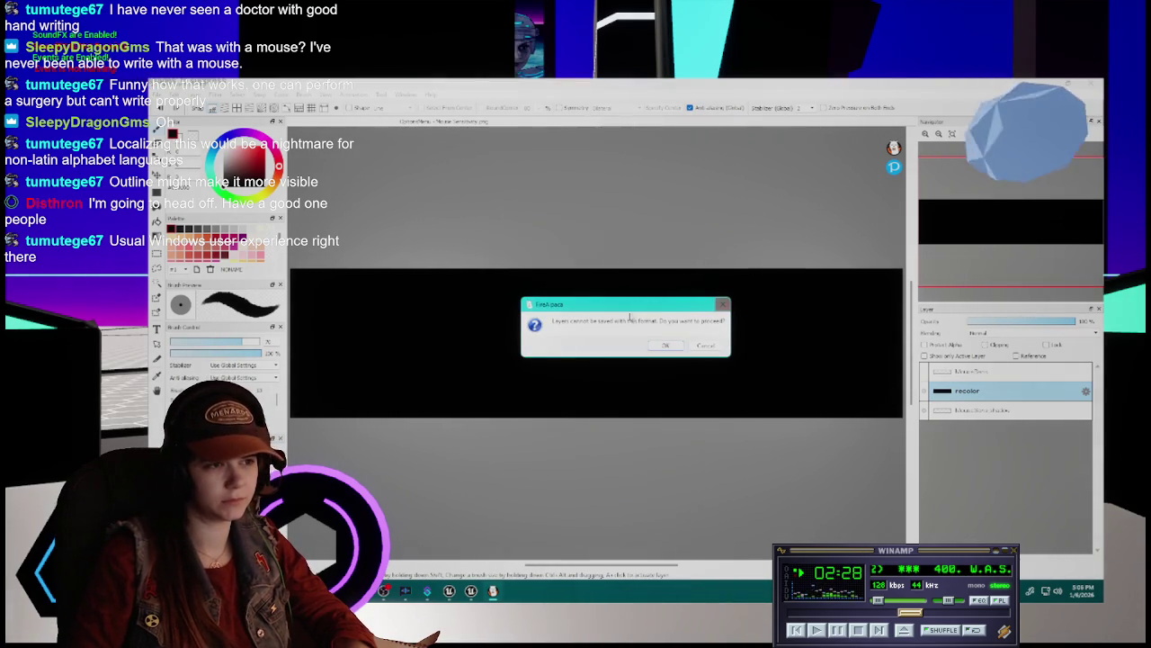
left_click(707, 347)
left_click(985, 345)
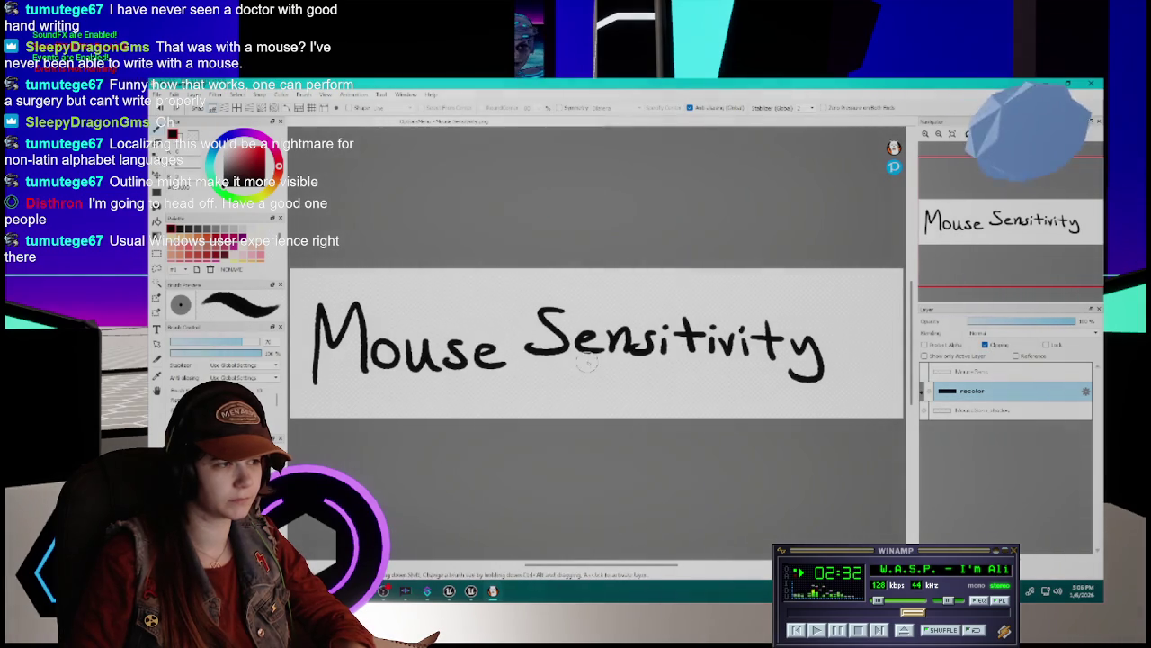
right_click(970, 402)
left_click(995, 483)
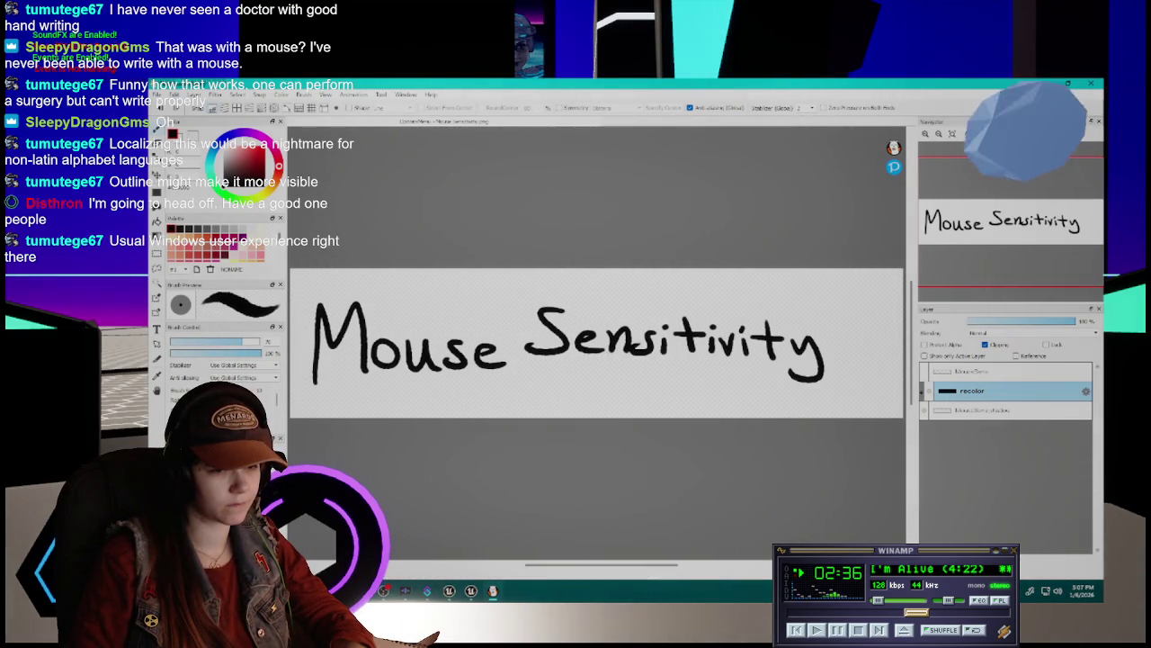
Merge the recolor layer down into MouseSens_shadow and rectangle-select the lettering
key("ctrl+e")
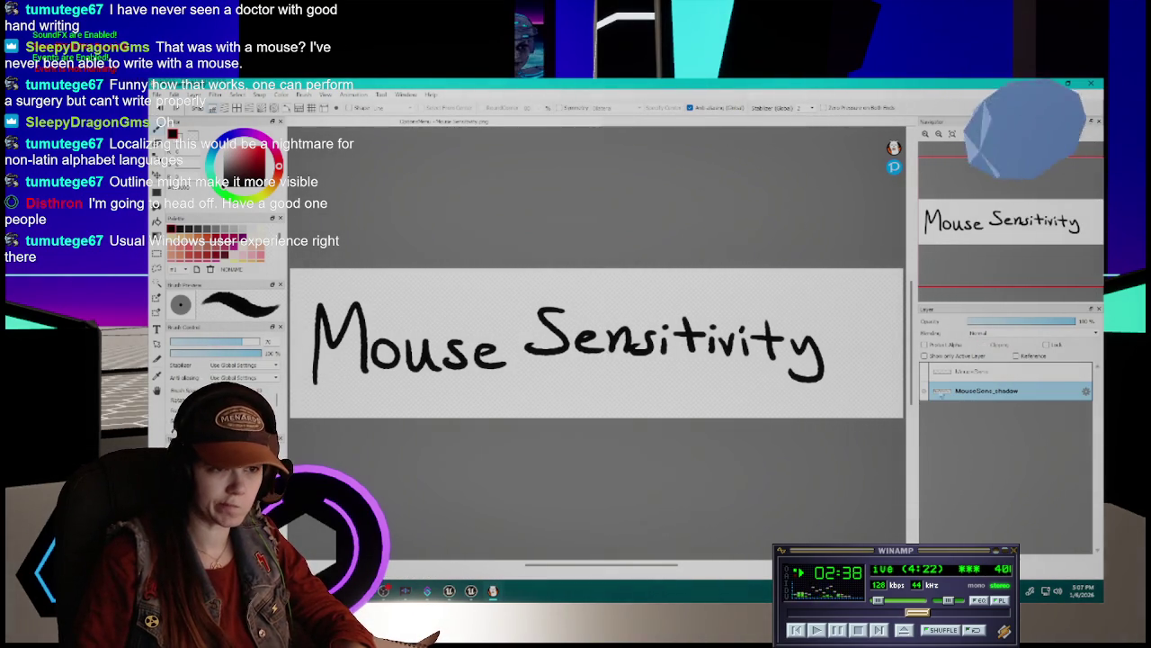
key("Delete")
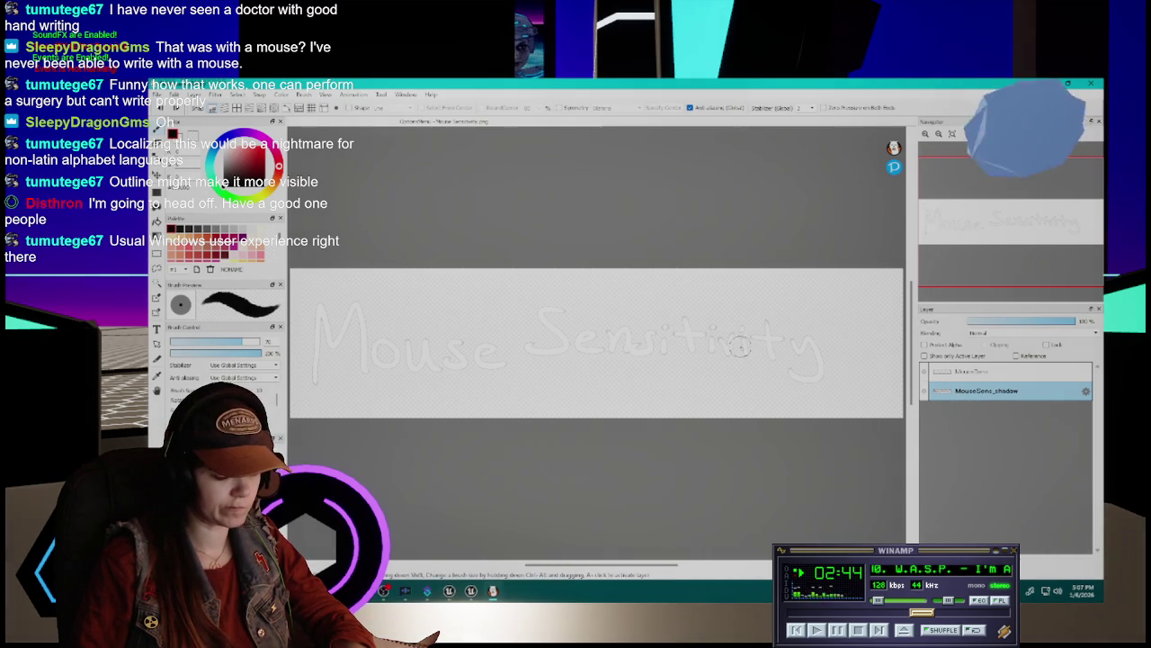
key("m")
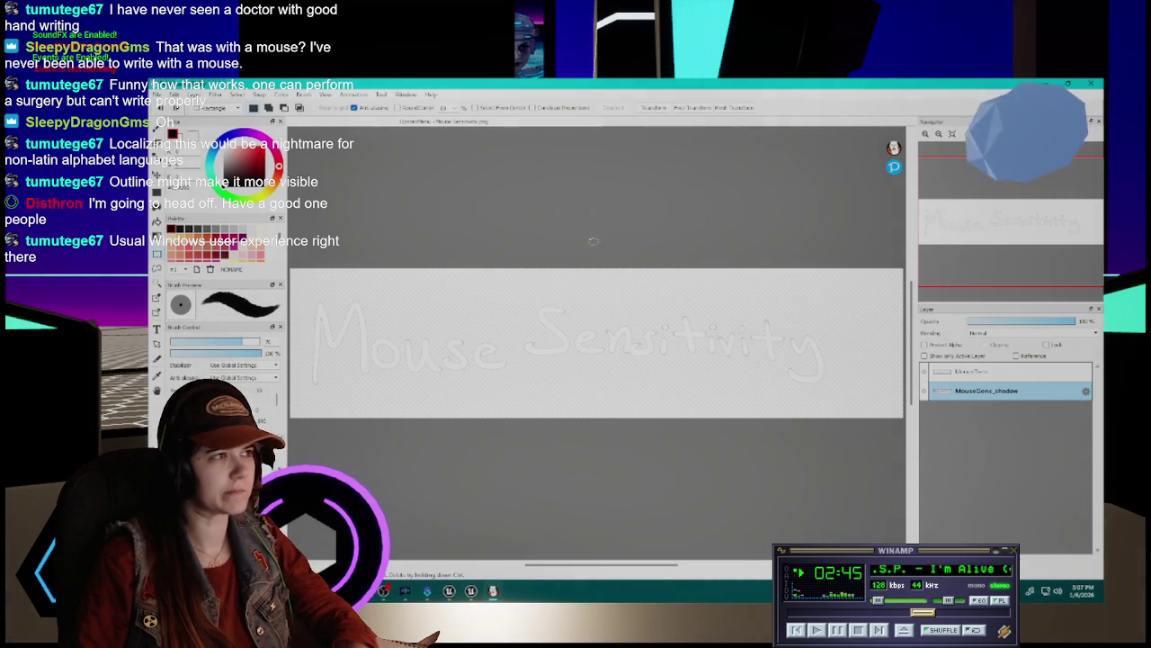
mouse_move(304, 285)
left_mouse_down()
mouse_move(560, 385)
mouse_move(845, 405)
left_mouse_up()
Transform the selection, nudging the shadow a few pixels left and down, and apply it
left_click(650, 107)
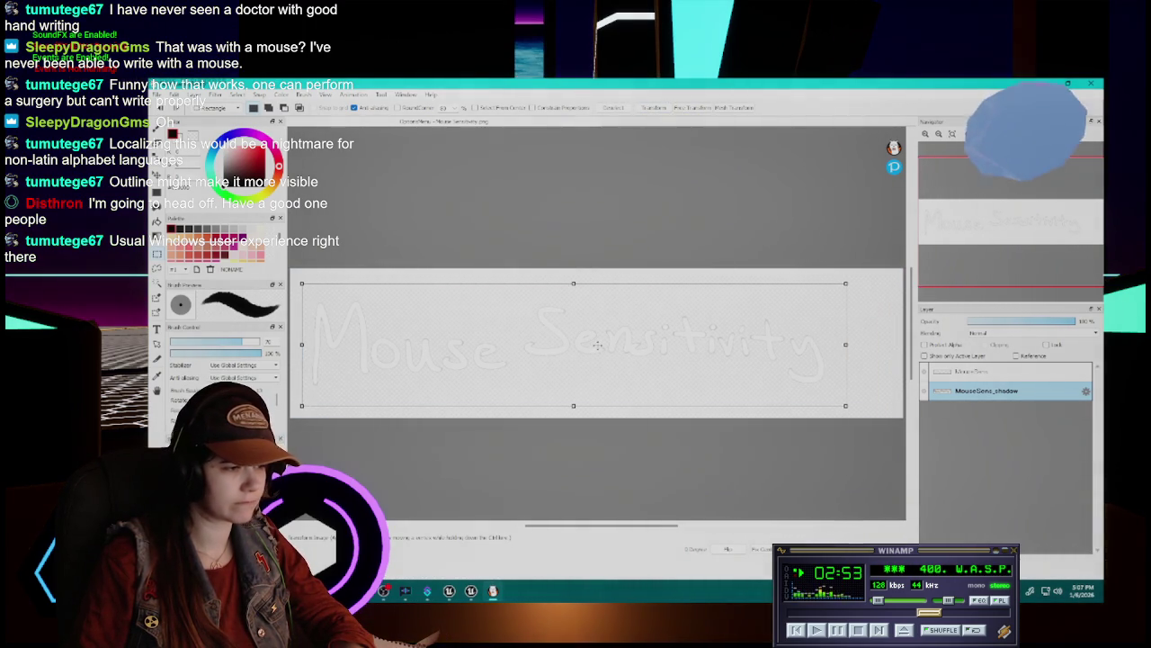
left_click_drag(598, 344, 593, 345)
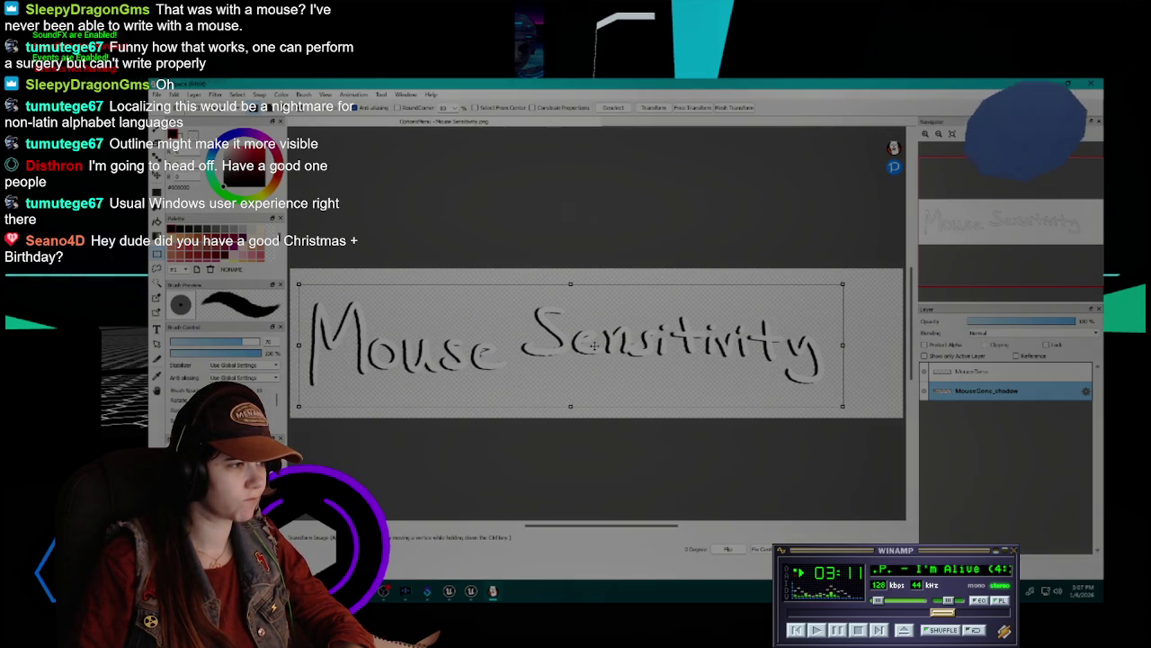
left_click_drag(593, 346, 593, 348)
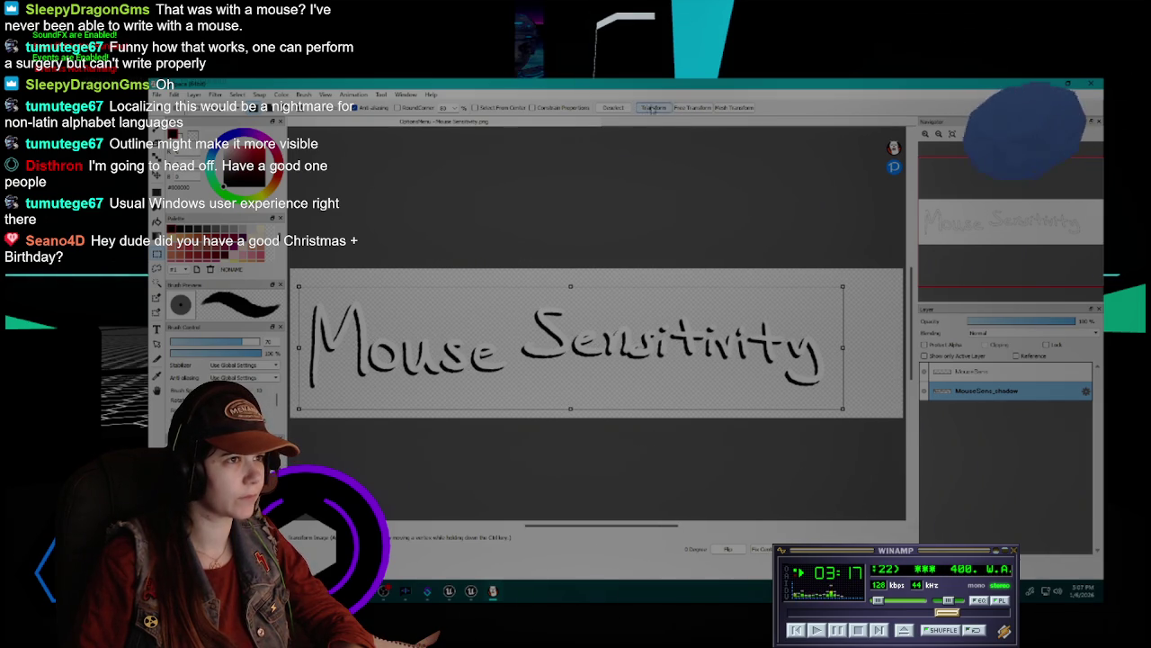
key("Return")
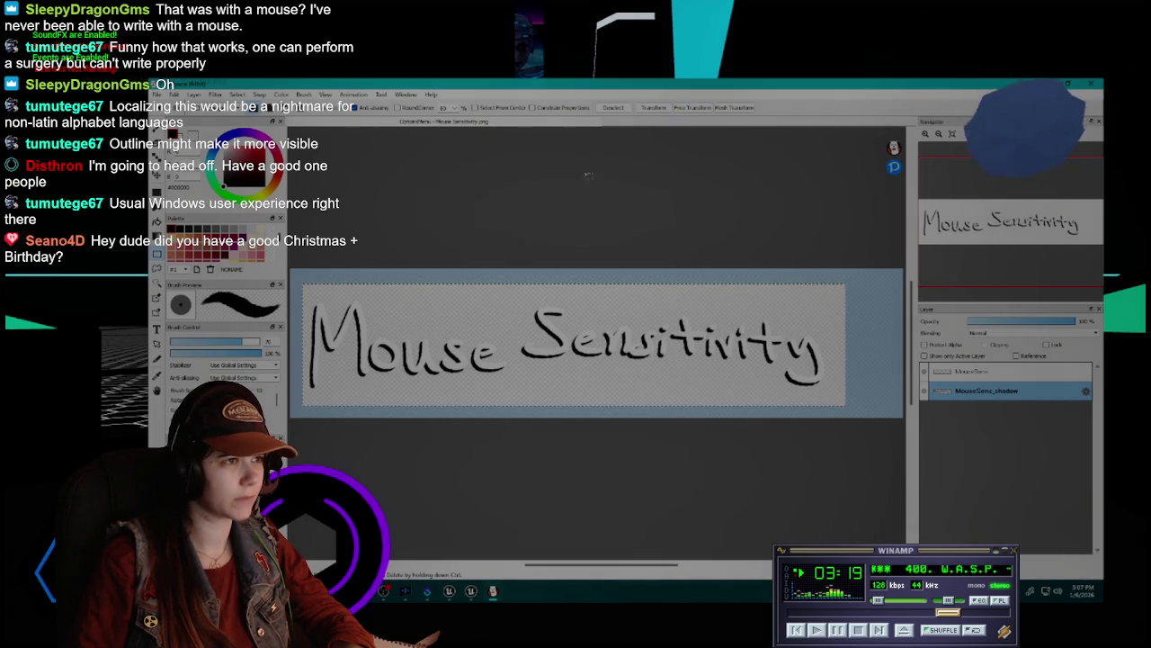
Deselect, then export the drop-shadowed artwork as a Transparent PNG
left_click(612, 107)
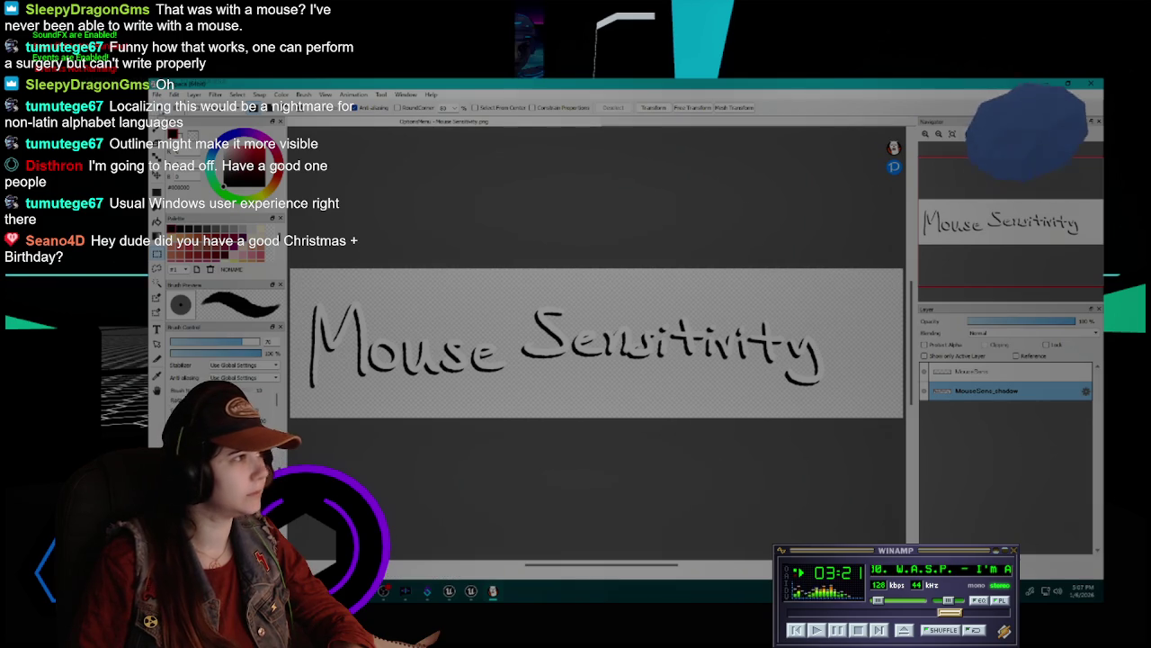
left_click(158, 94)
left_click(199, 245)
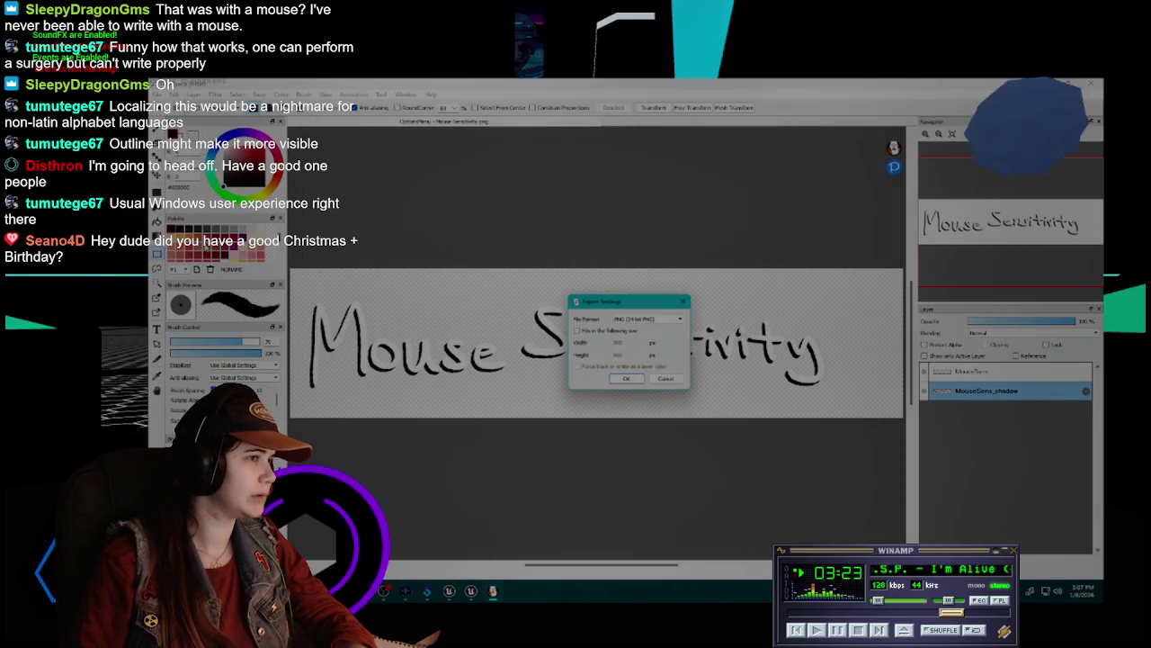
left_click(649, 319)
left_click(650, 333)
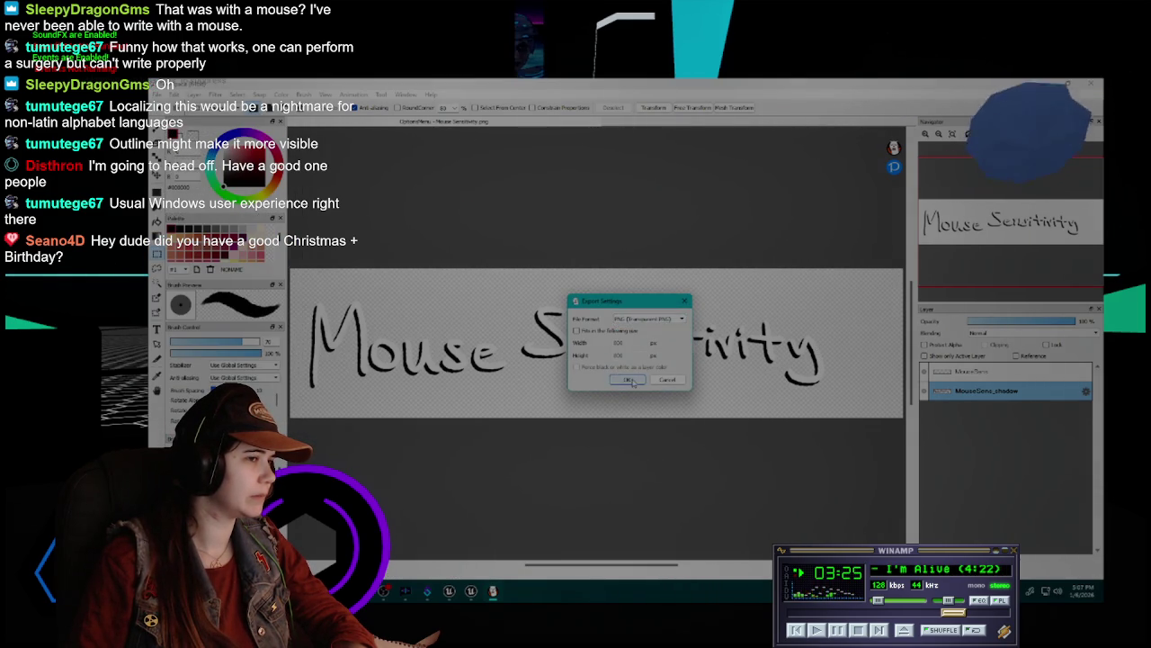
left_click(630, 378)
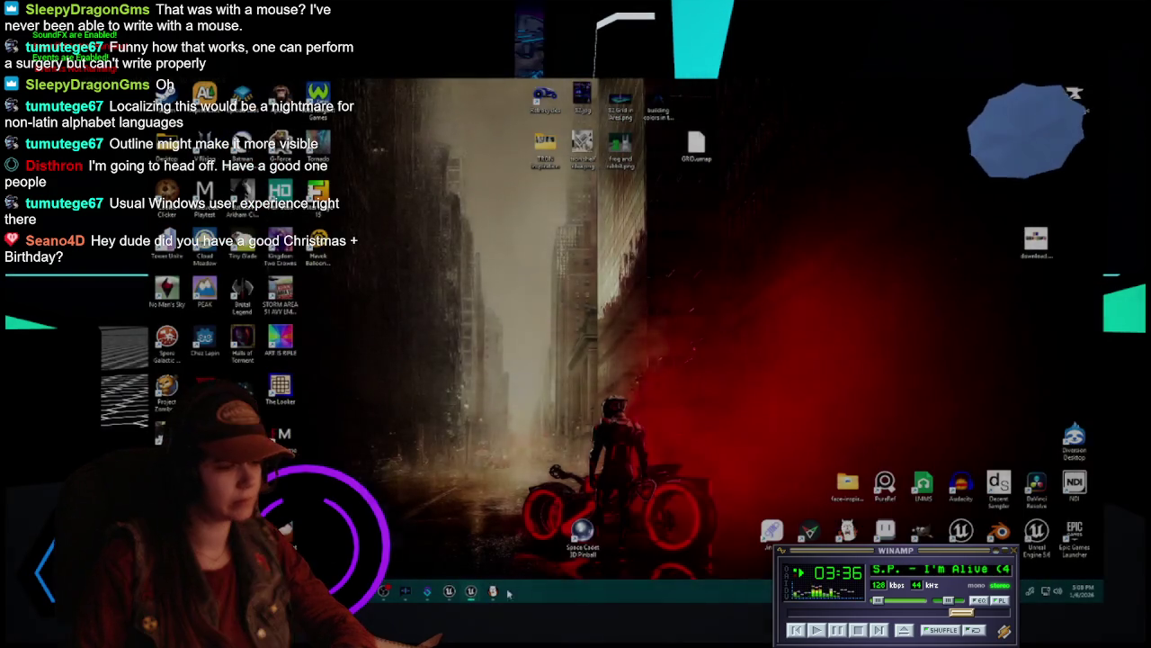
Back in Unreal, open the UI/Textures/OptionsMenu folder and save the new texture with Save All
left_click(588, 575)
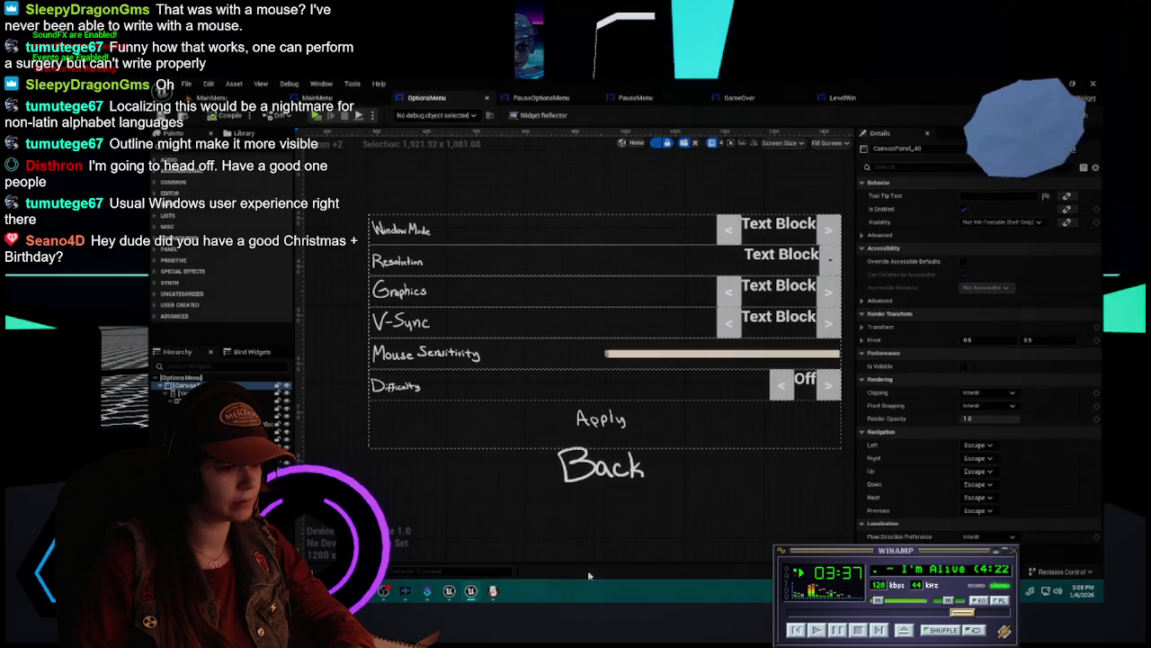
key("ctrl+space")
double_click(302, 455)
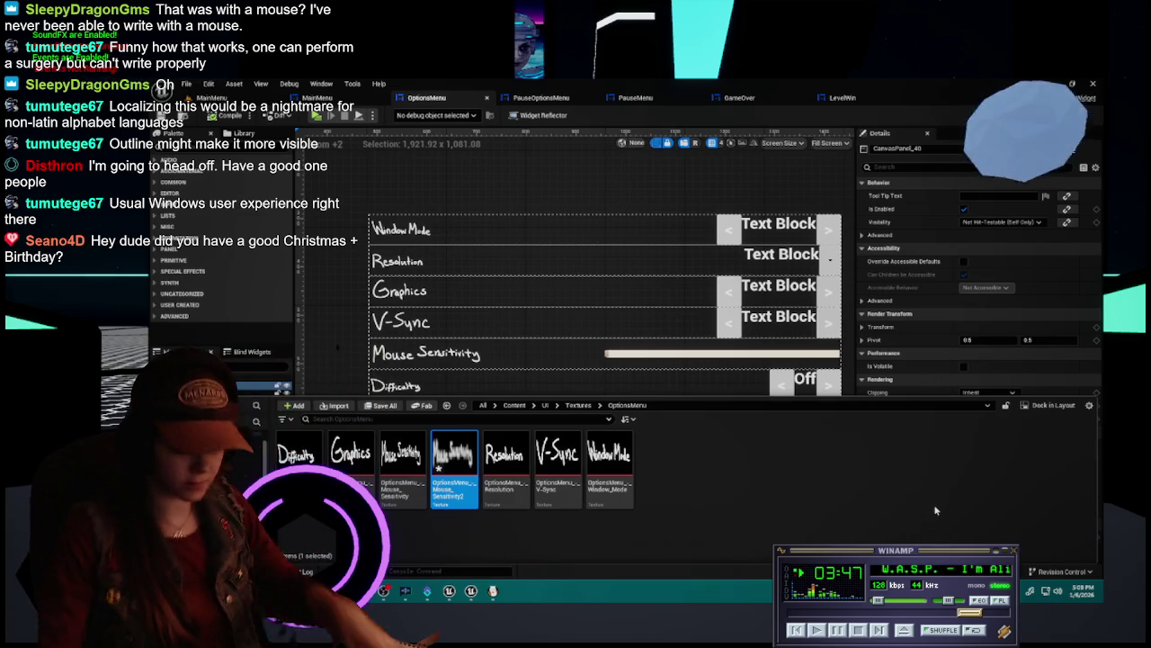
left_click(380, 406)
left_click(705, 447)
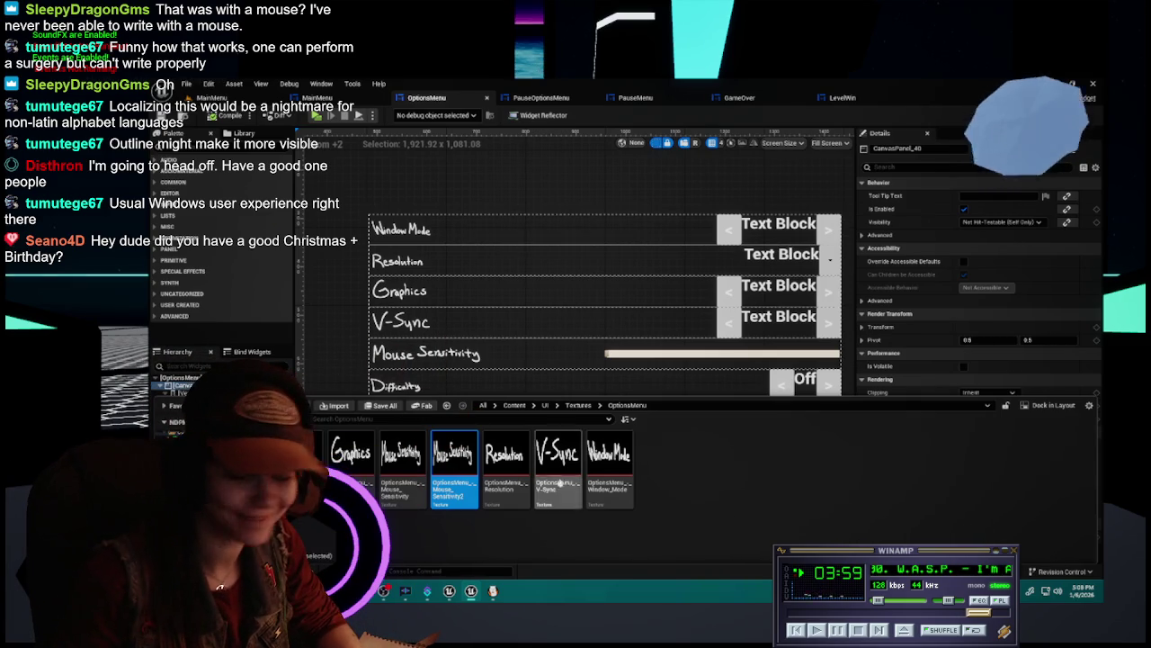
Set Img_MouseSens's Brush Image to Mouse_Sensitivity2 with an Image Size of 256 x 64
left_click(445, 361)
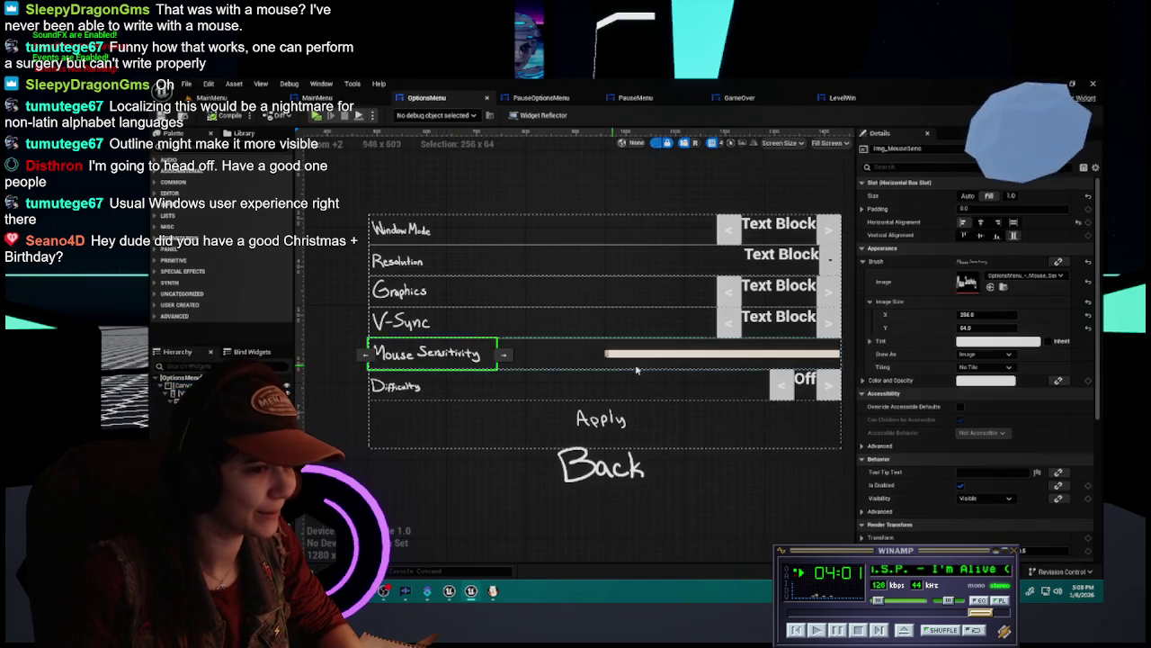
left_click(1026, 275)
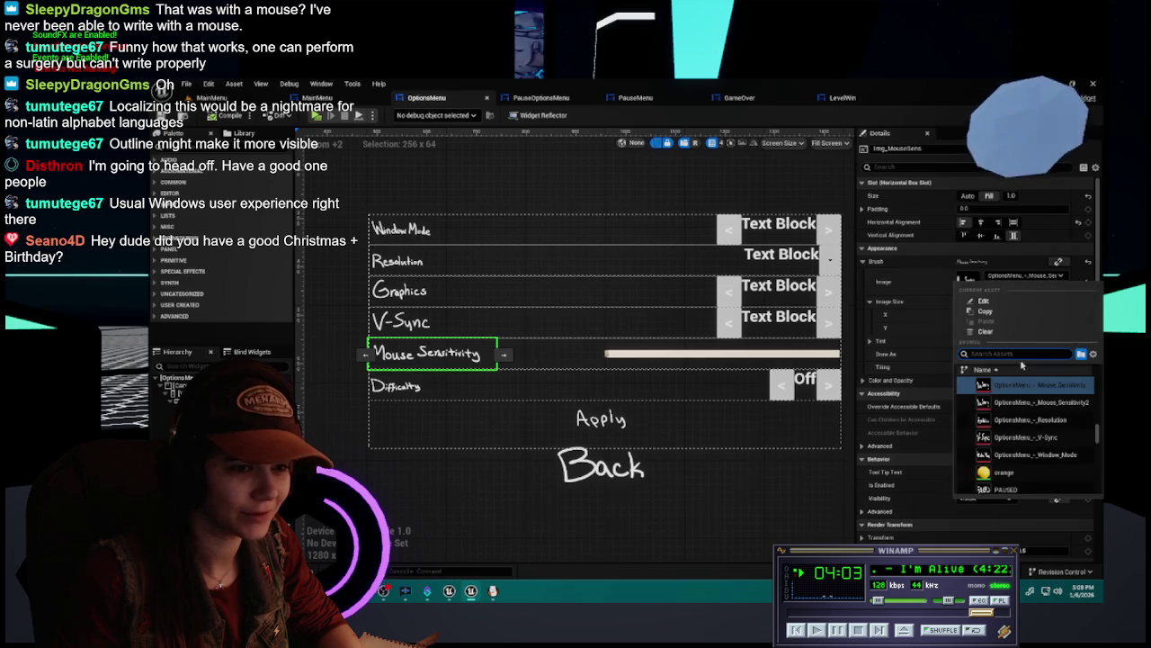
left_click(1039, 404)
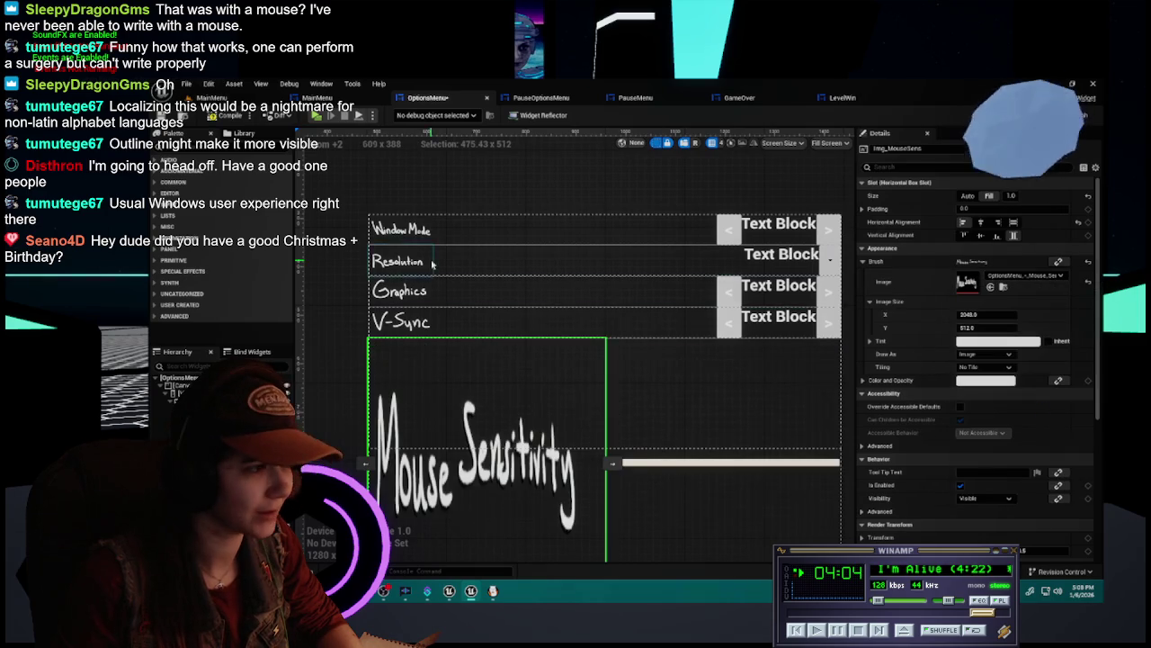
key("ctrl+z")
left_click(1030, 276)
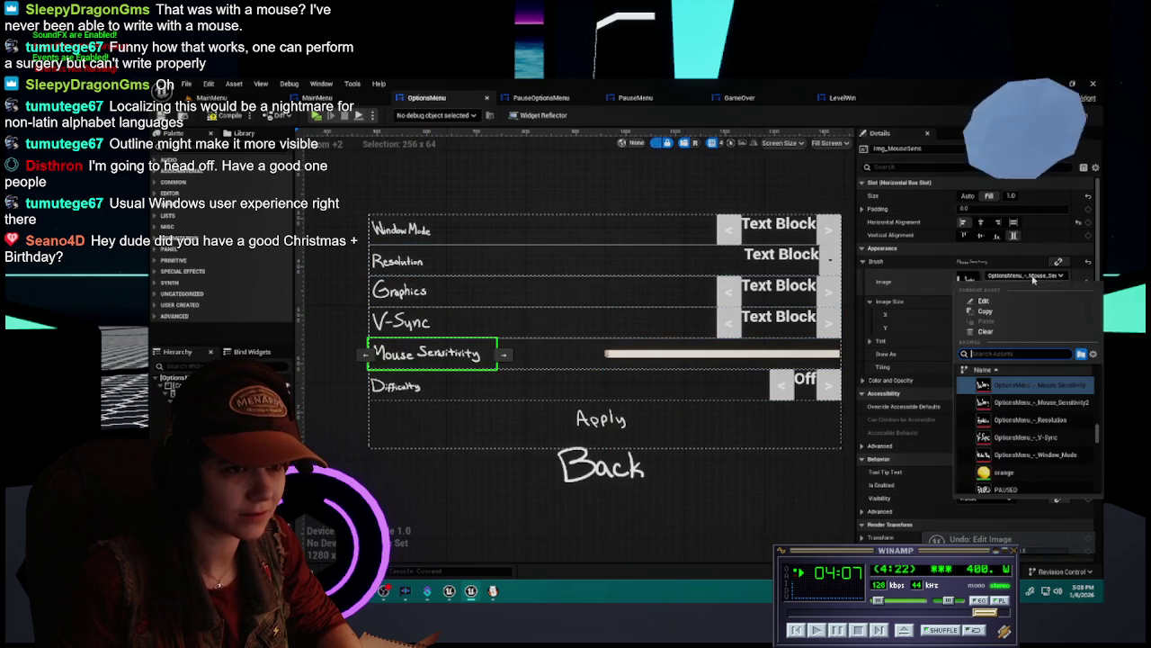
left_click(1039, 403)
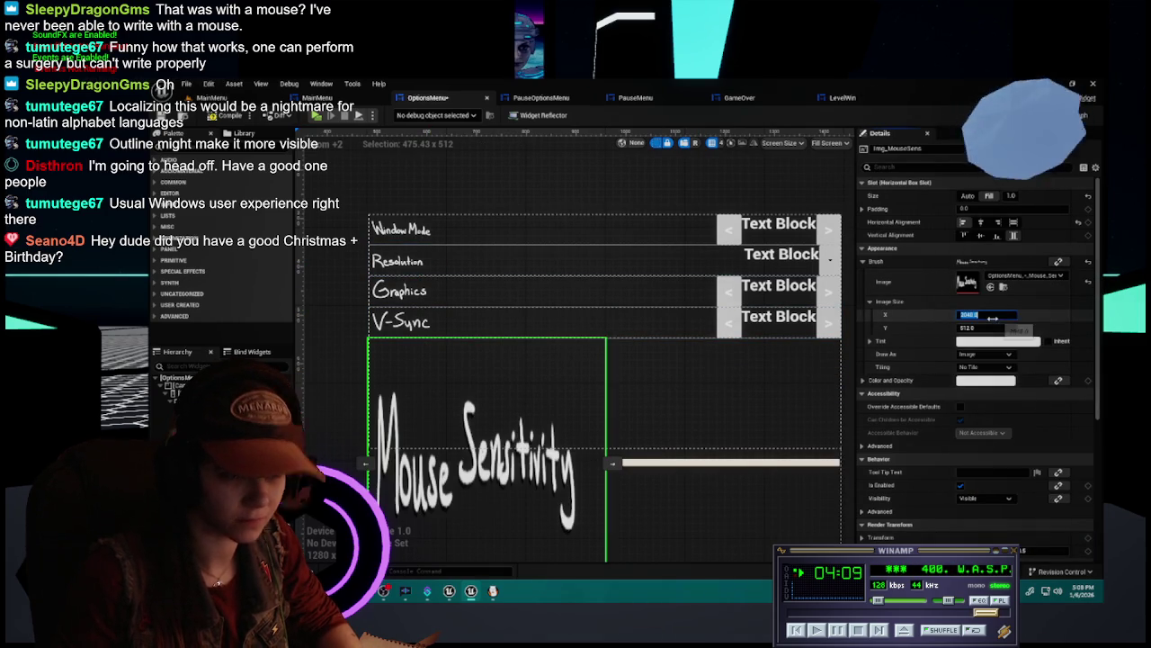
type("256")
key("Tab")
type("64")
key("Return")
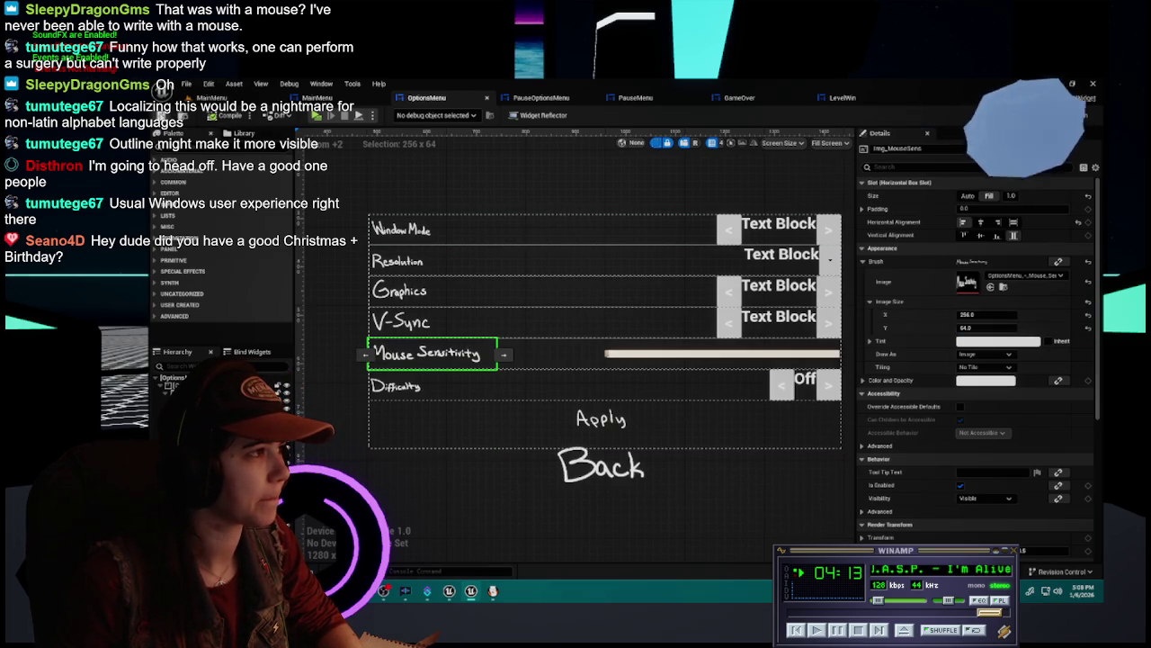
left_click(214, 97)
Play the MainMenu in Standalone, open the Options screen, then end the preview
key("alt+p")
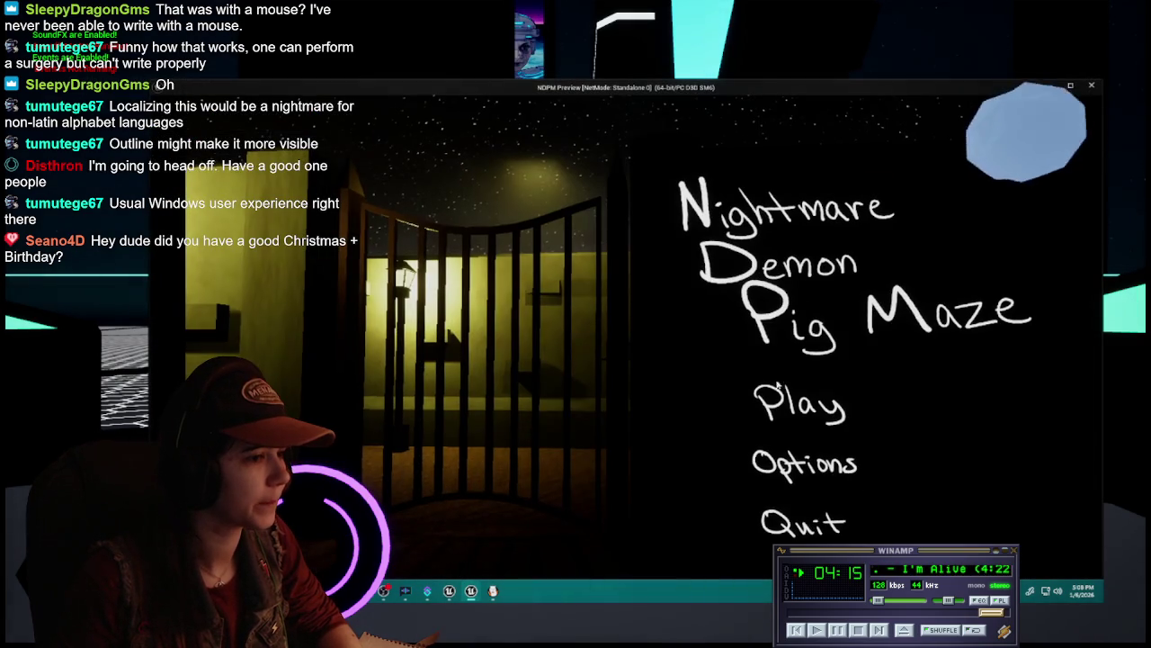
left_click(827, 479)
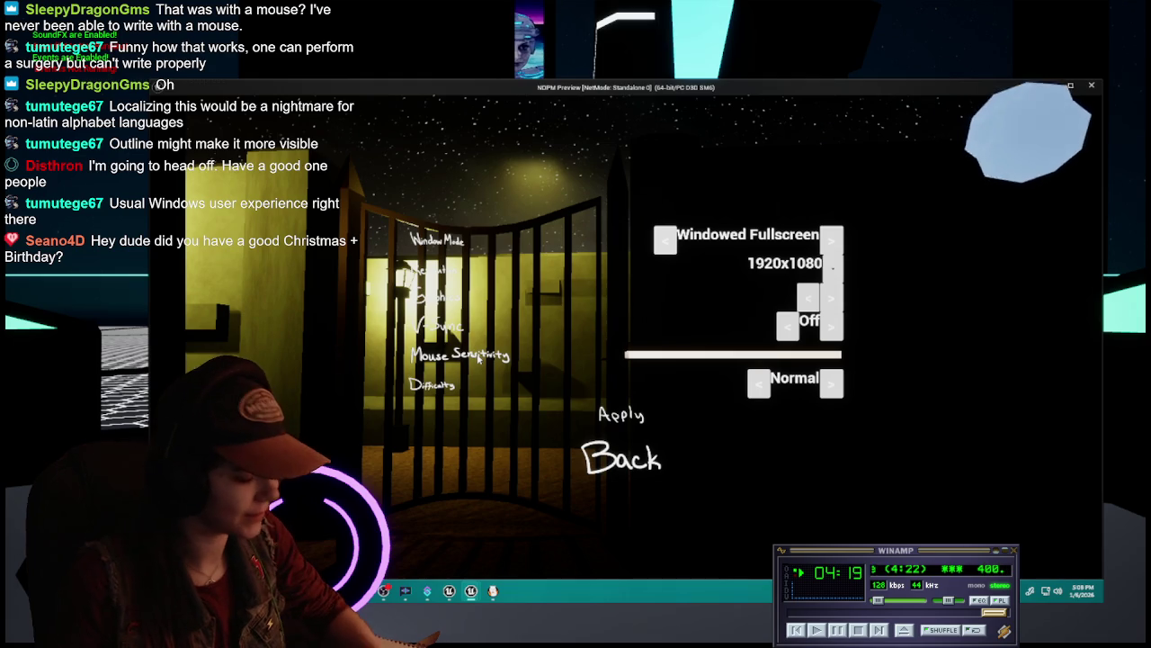
key("Escape")
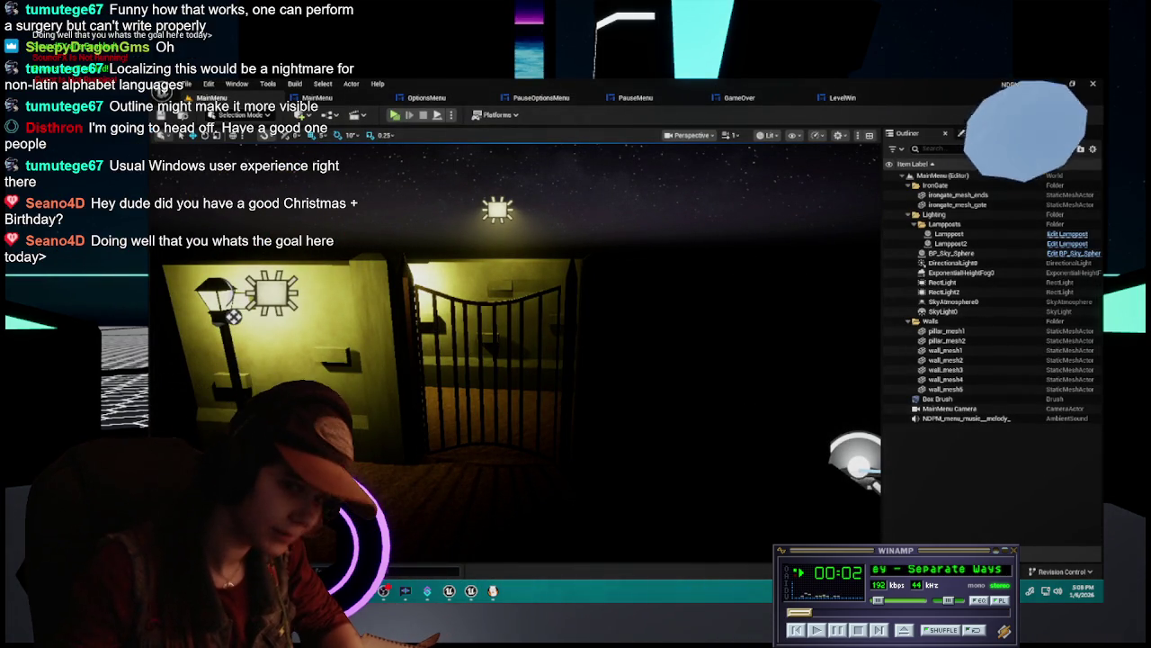
mouse_move(491, 596)
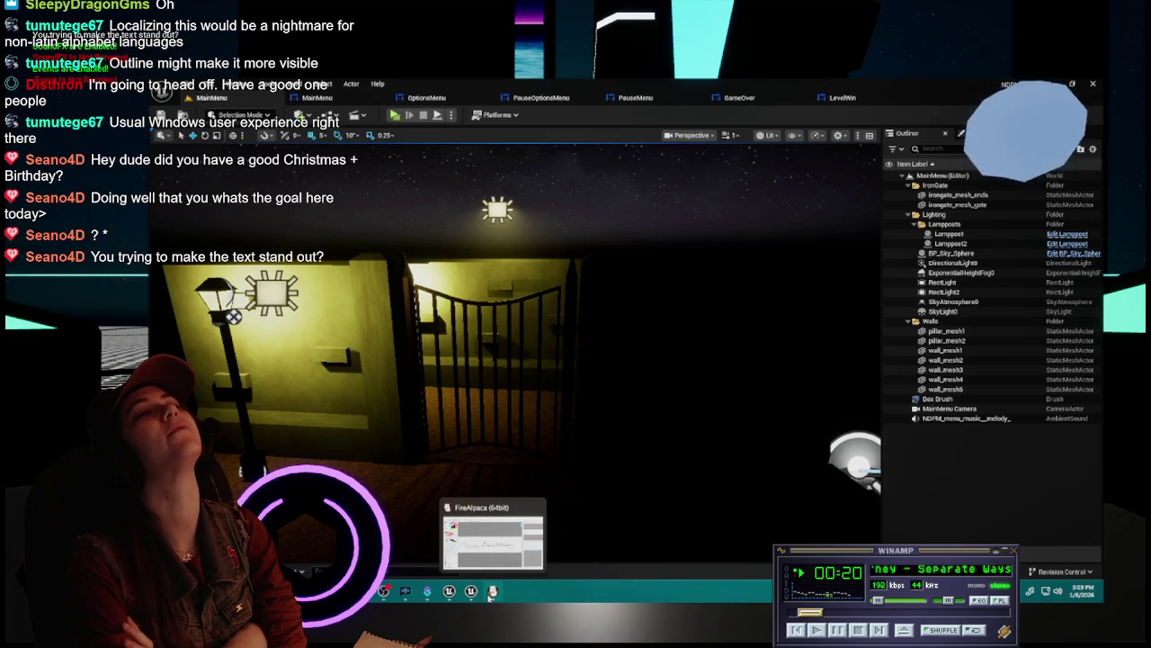
Close the Mouse Sensitivity drawing in FireAlpaca without saving it
left_click(492, 591)
key("ctrl+w")
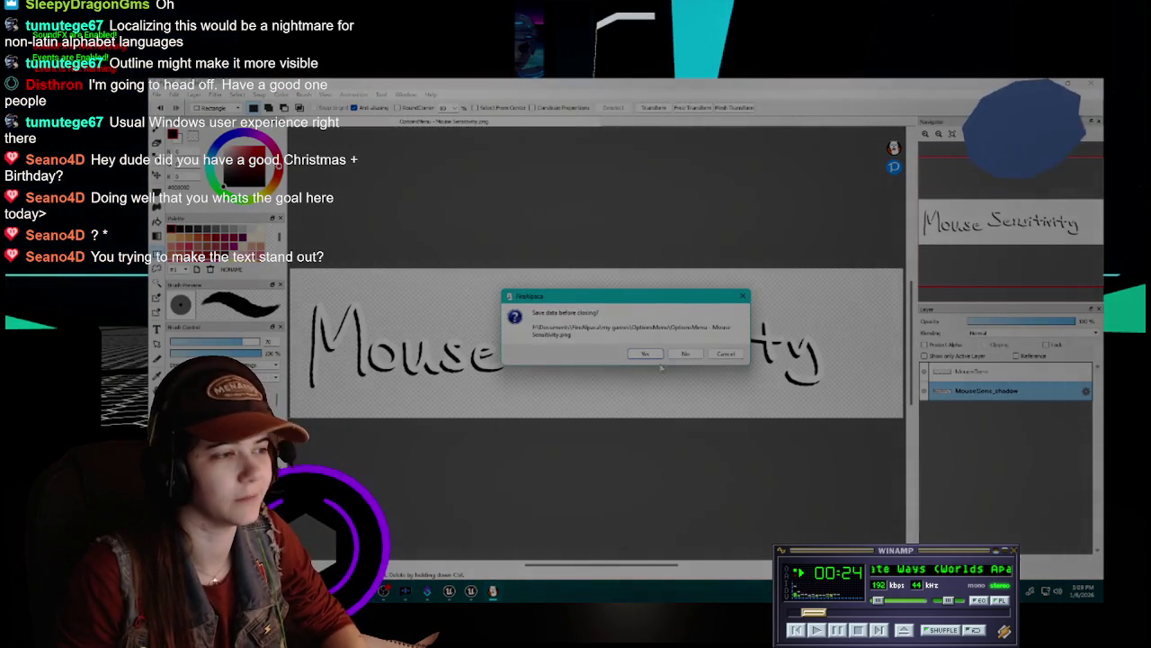
left_click(687, 356)
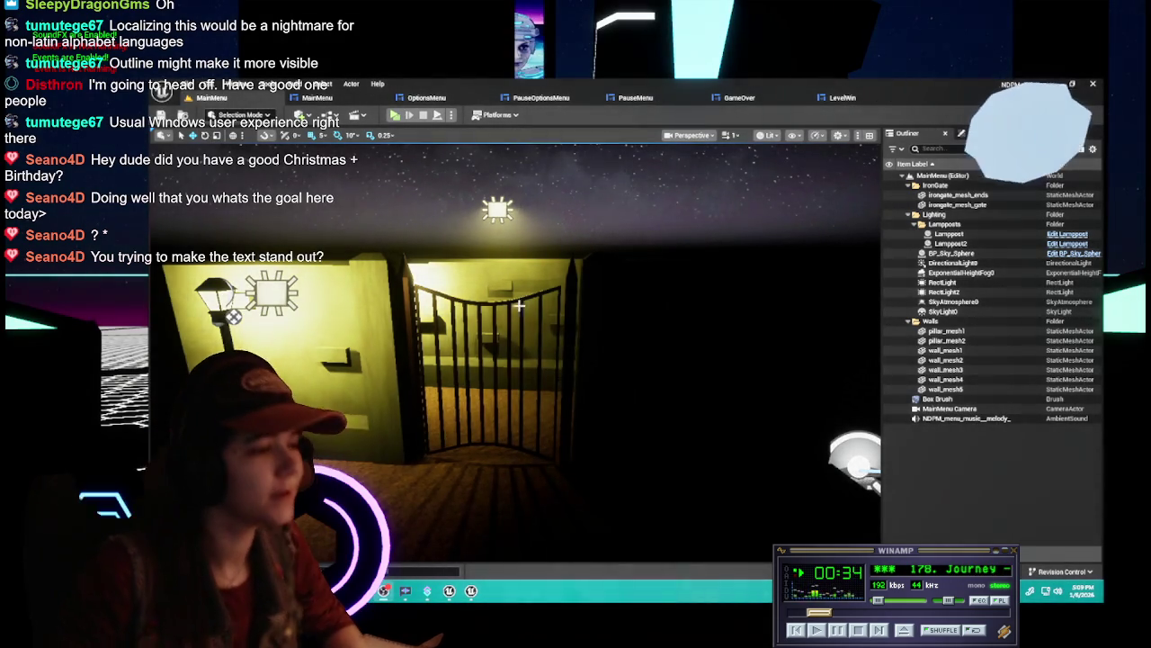
Look around the gate and lamppost, then show the MainMenu widget's title and Play/Options/Quit design
left_click_drag(449, 195, 449, 225)
left_click_drag(450, 324, 450, 216)
mouse_move(541, 322)
left_mouse_down()
mouse_move(541, 310)
mouse_move(541, 322)
left_mouse_up()
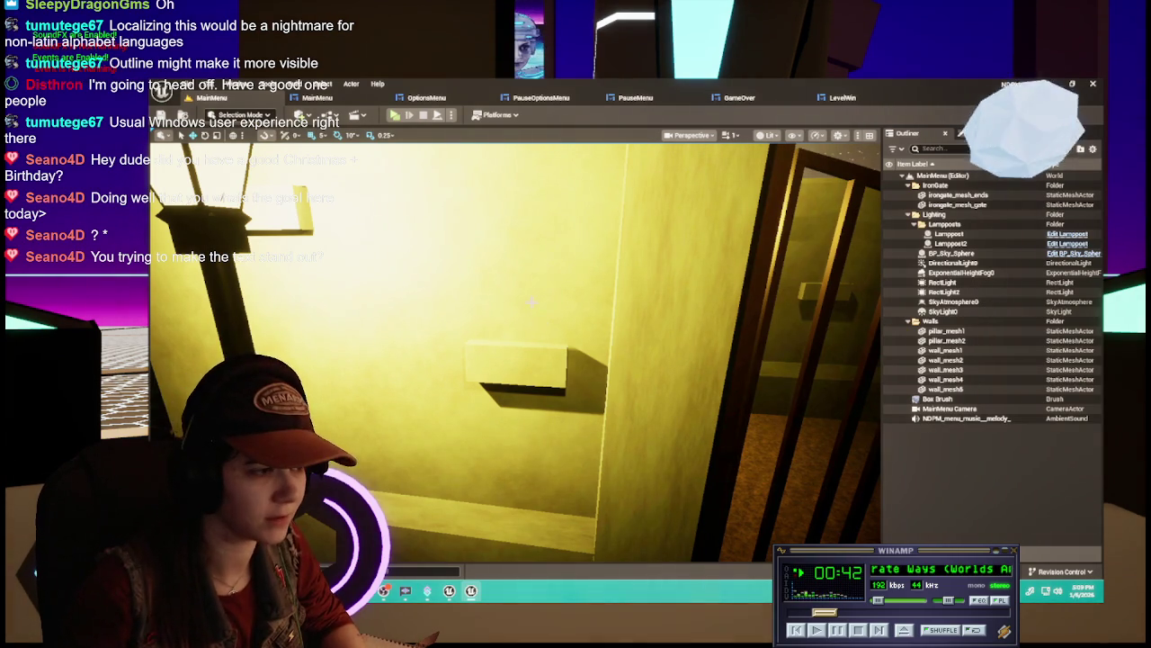
scroll(324, 262, "down", 5)
mouse_move(515, 351)
left_mouse_down()
mouse_move(540, 353)
mouse_move(493, 350)
mouse_move(535, 299)
mouse_move(387, 281)
mouse_move(537, 315)
left_mouse_up()
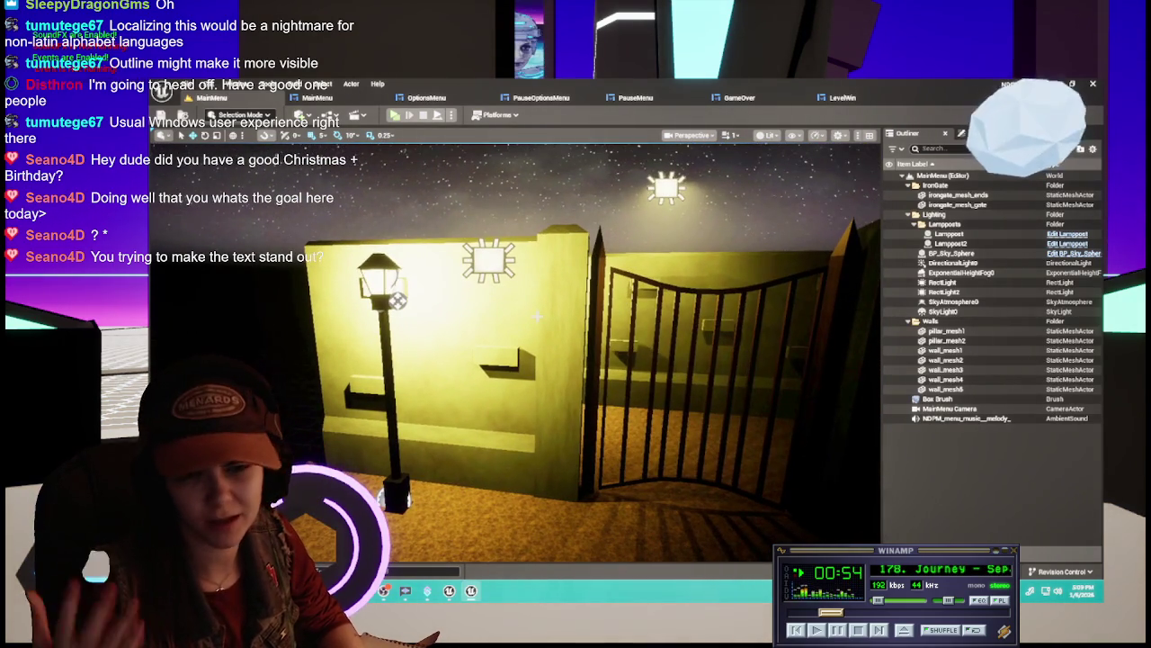
left_click(317, 97)
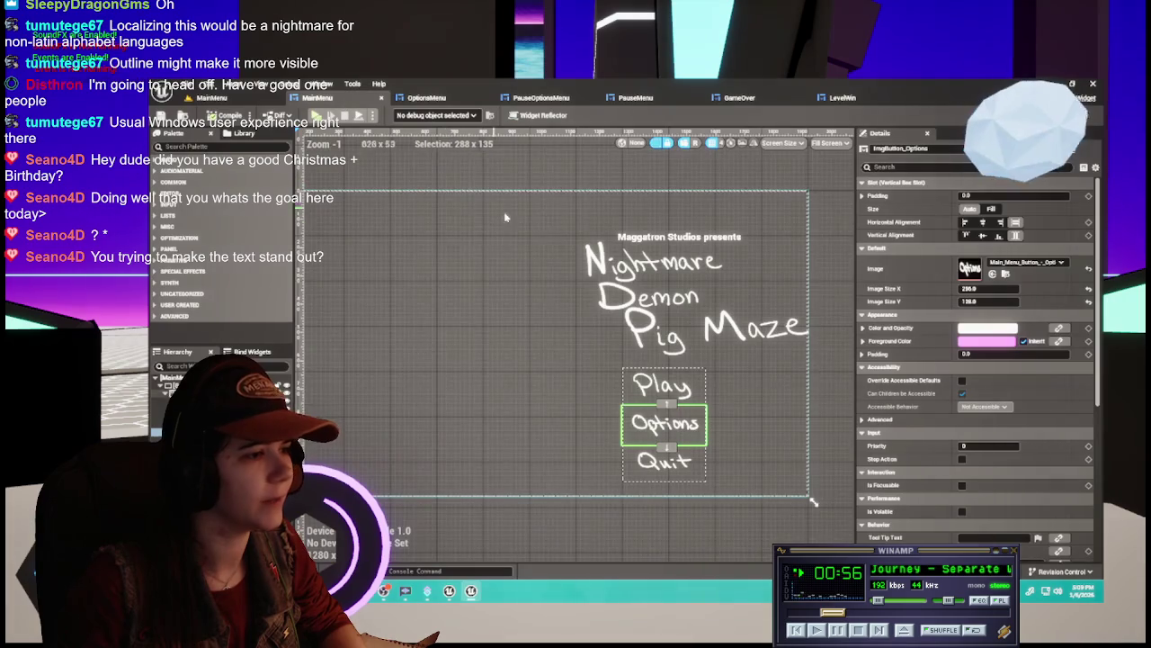
Playtest the menu as a Standalone Game: Options, Back, Quit; then return to the MainMenu widget
left_click(238, 99)
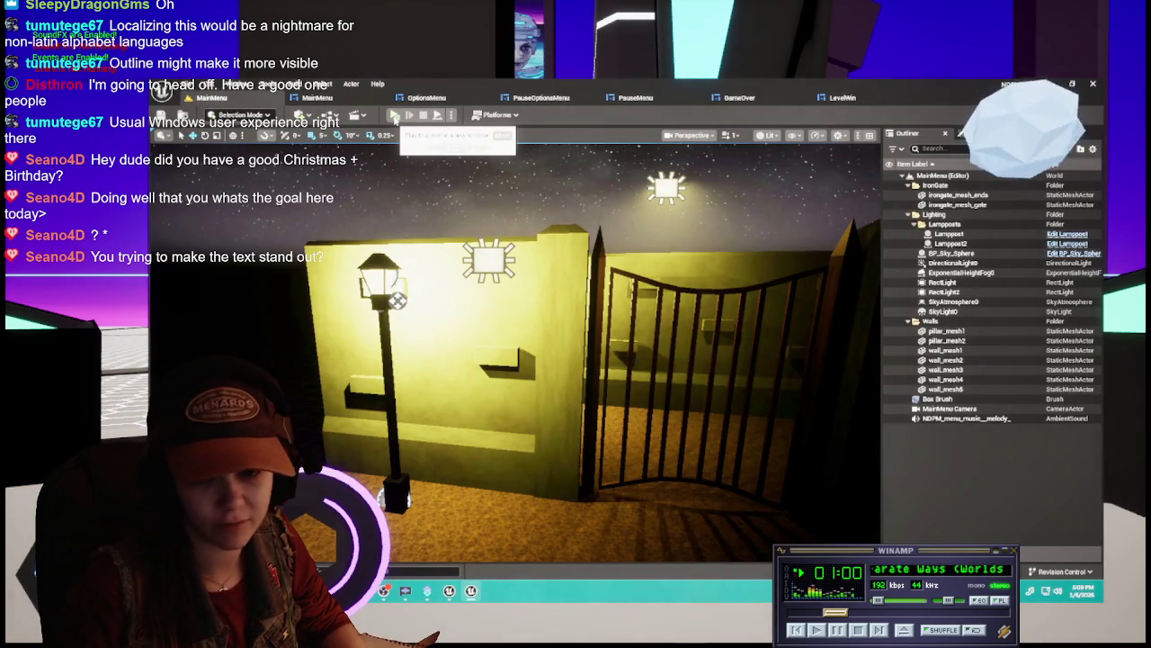
left_click(394, 117)
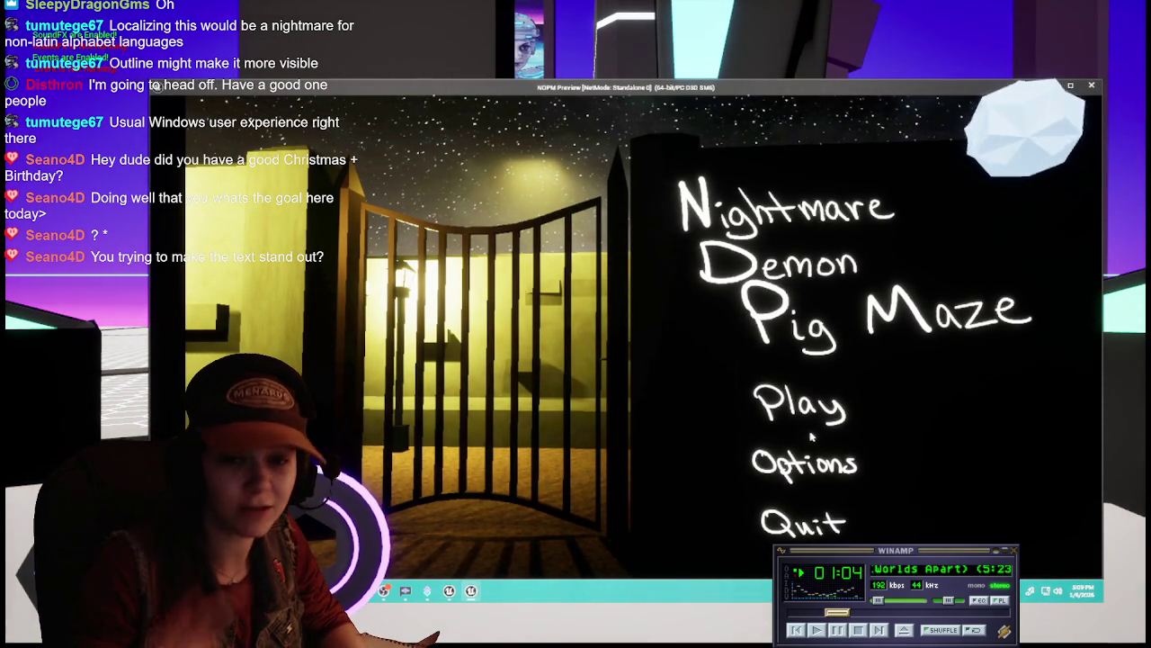
left_click(824, 460)
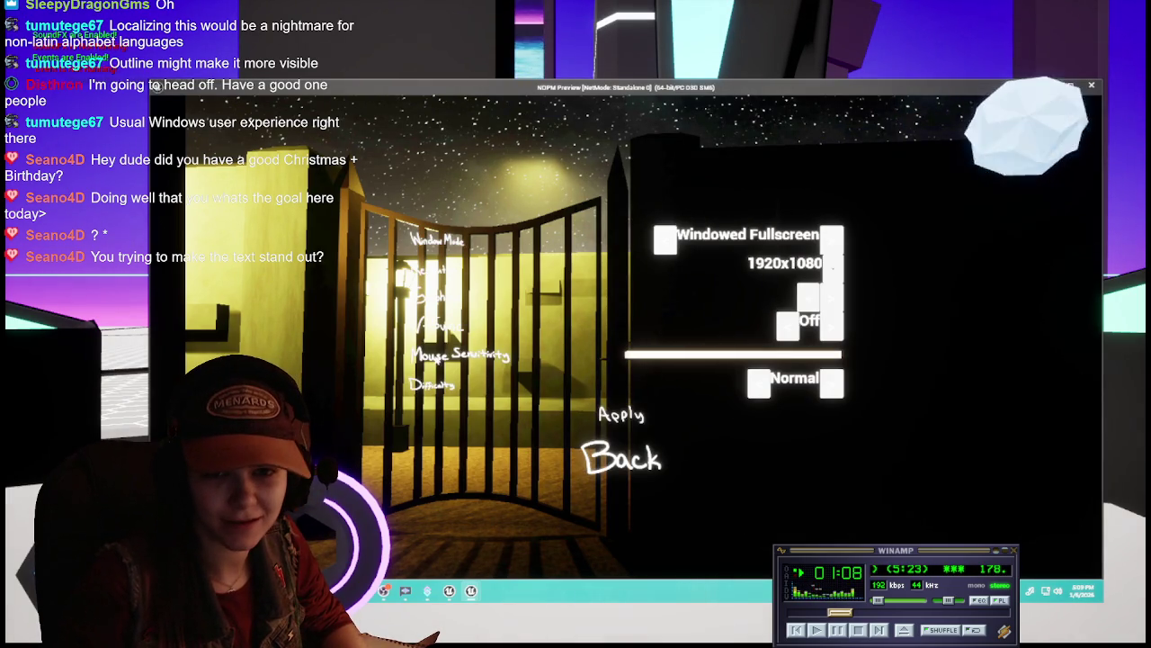
left_click(595, 465)
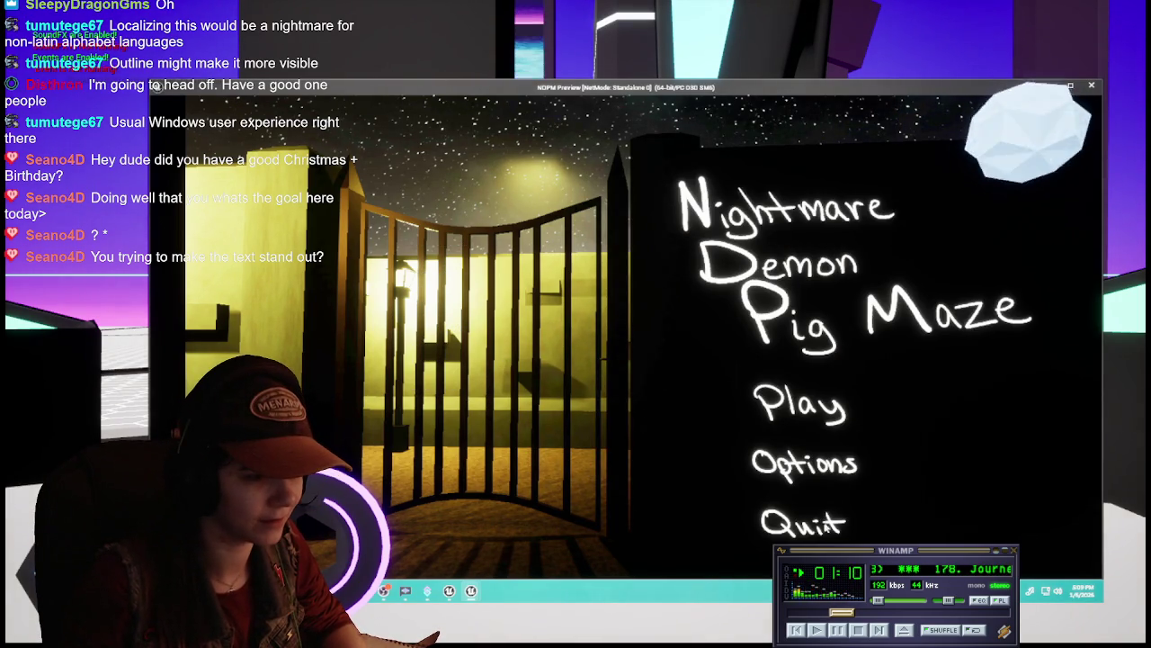
left_click(817, 529)
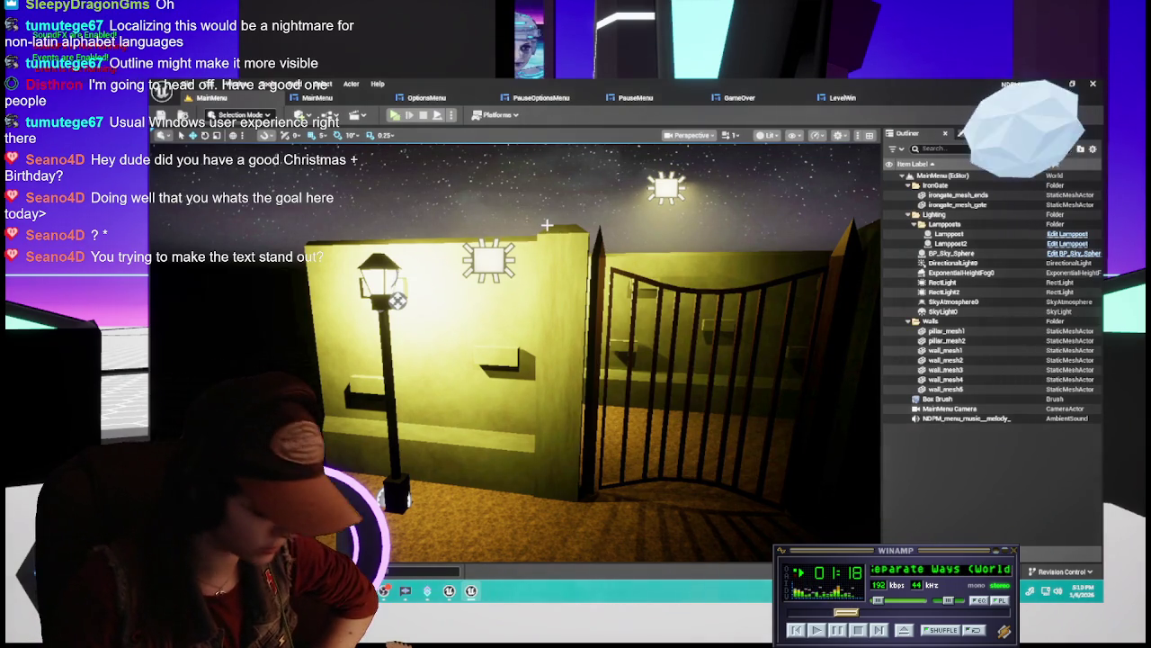
left_click(364, 99)
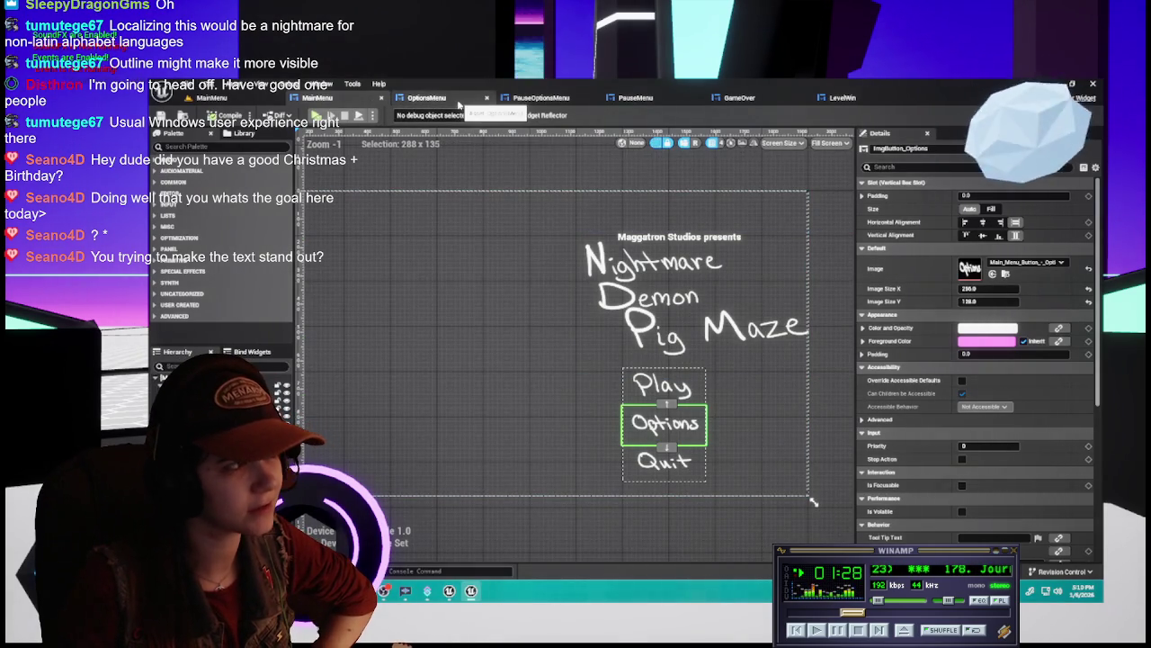
left_click(459, 105)
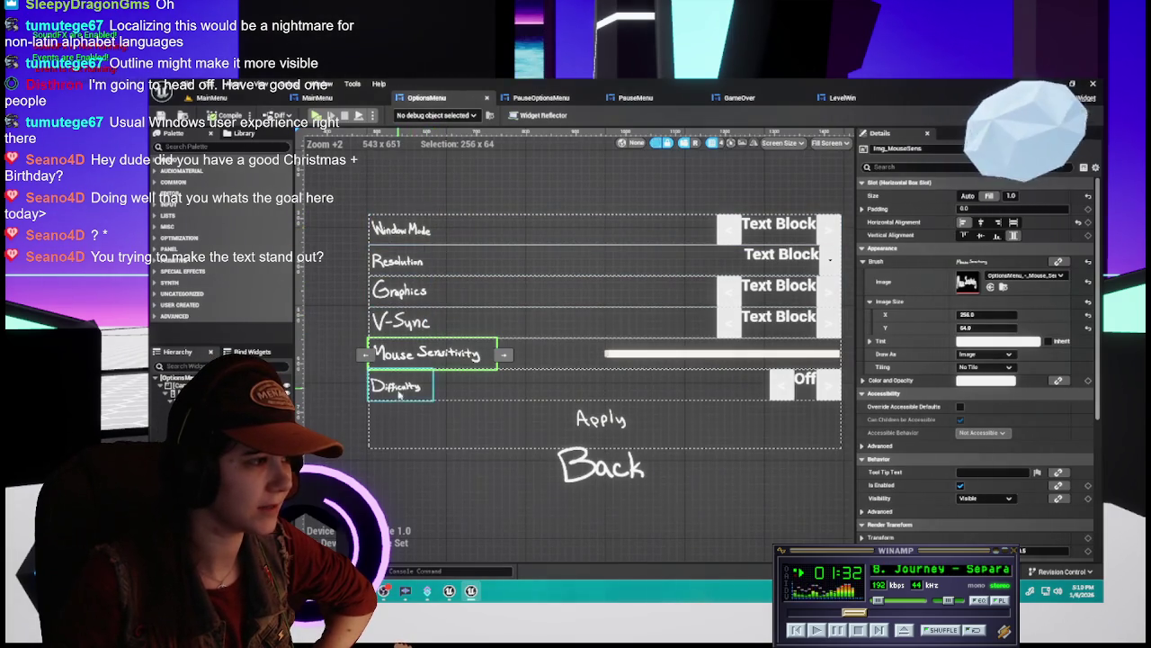
scroll(572, 462, "down", 4)
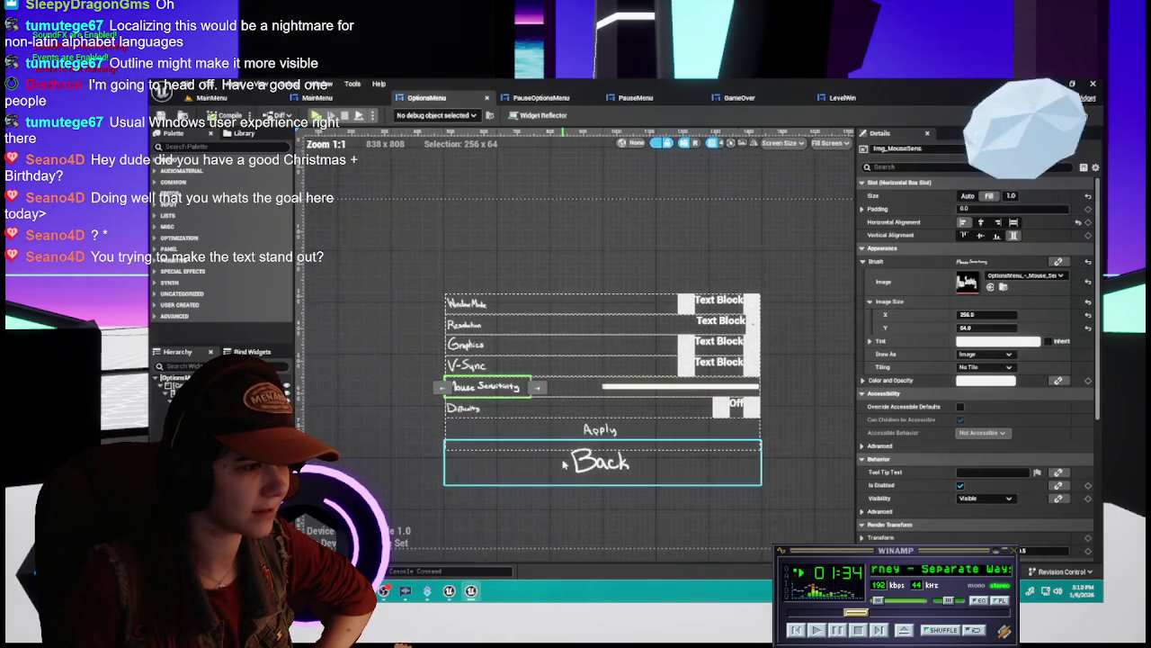
mouse_move(778, 419)
left_mouse_down()
mouse_move(769, 364)
mouse_move(779, 370)
left_mouse_up()
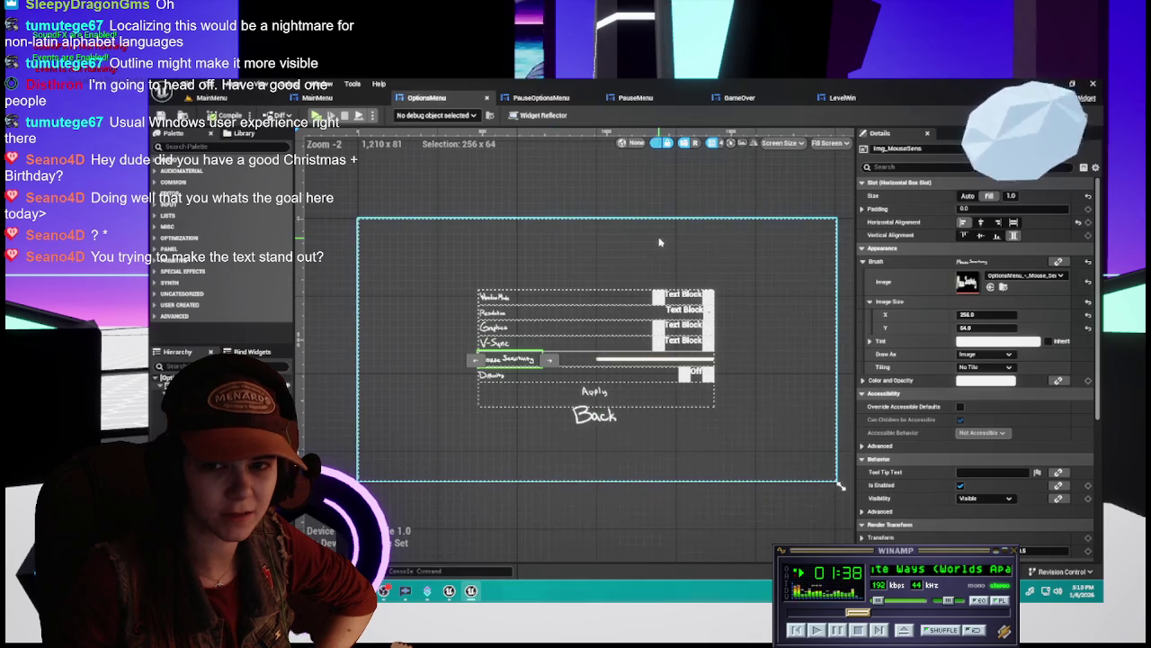
scroll(652, 247, "up", 1)
scroll(654, 227, "down", 1)
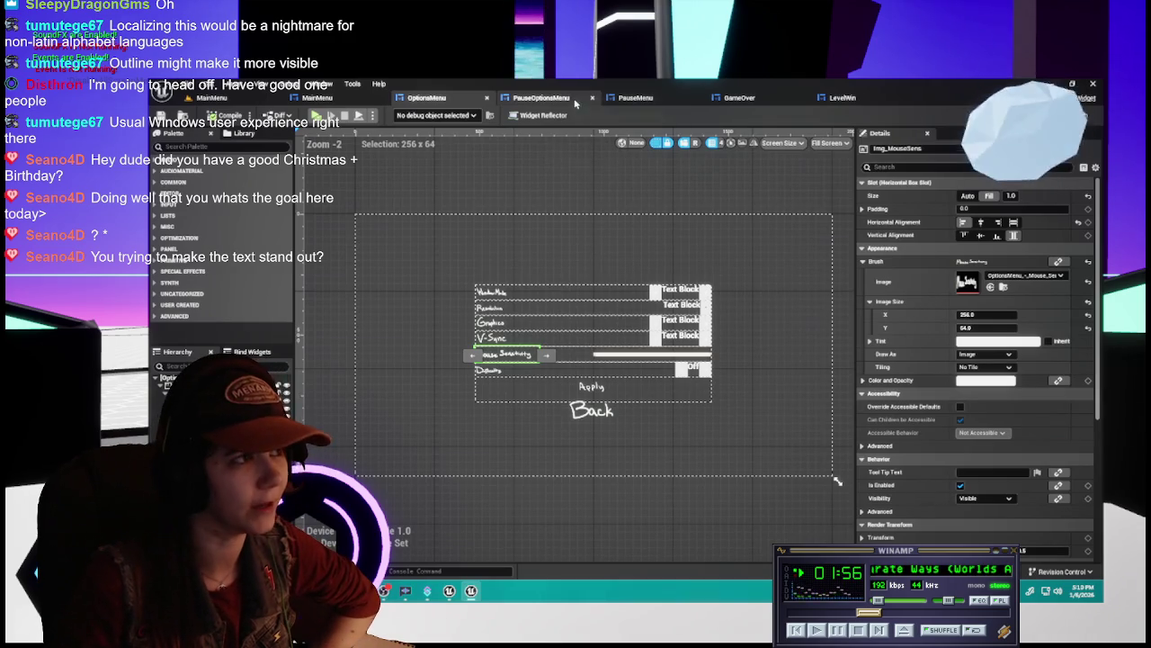
left_click(576, 103)
scroll(643, 396, "up", 1)
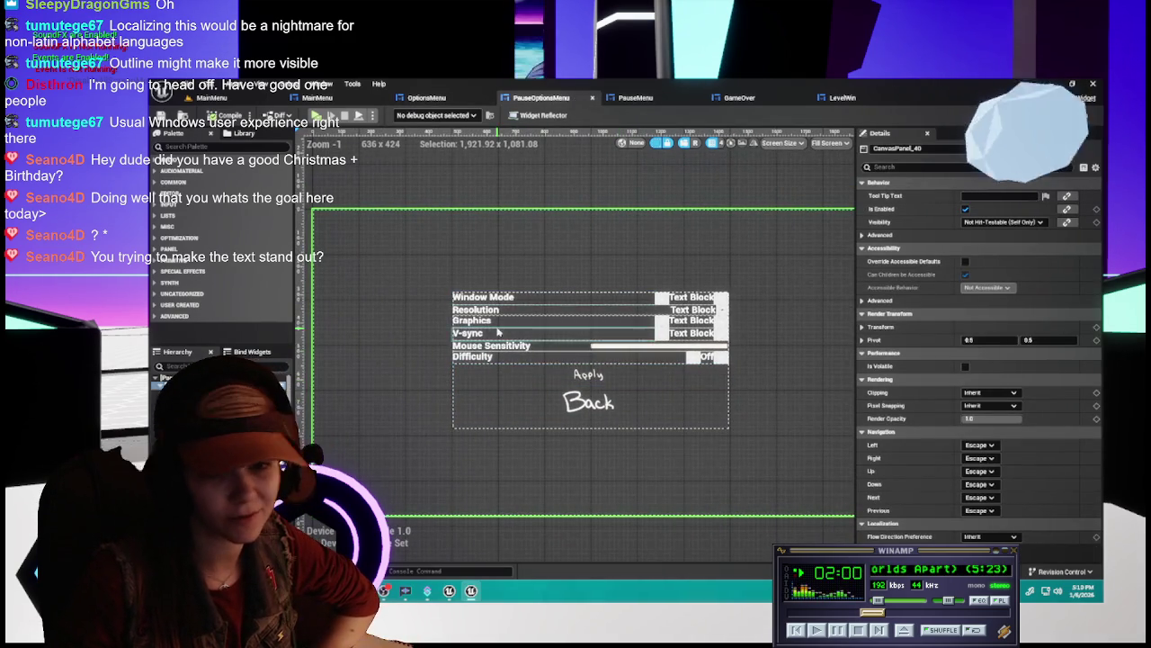
left_click(635, 97)
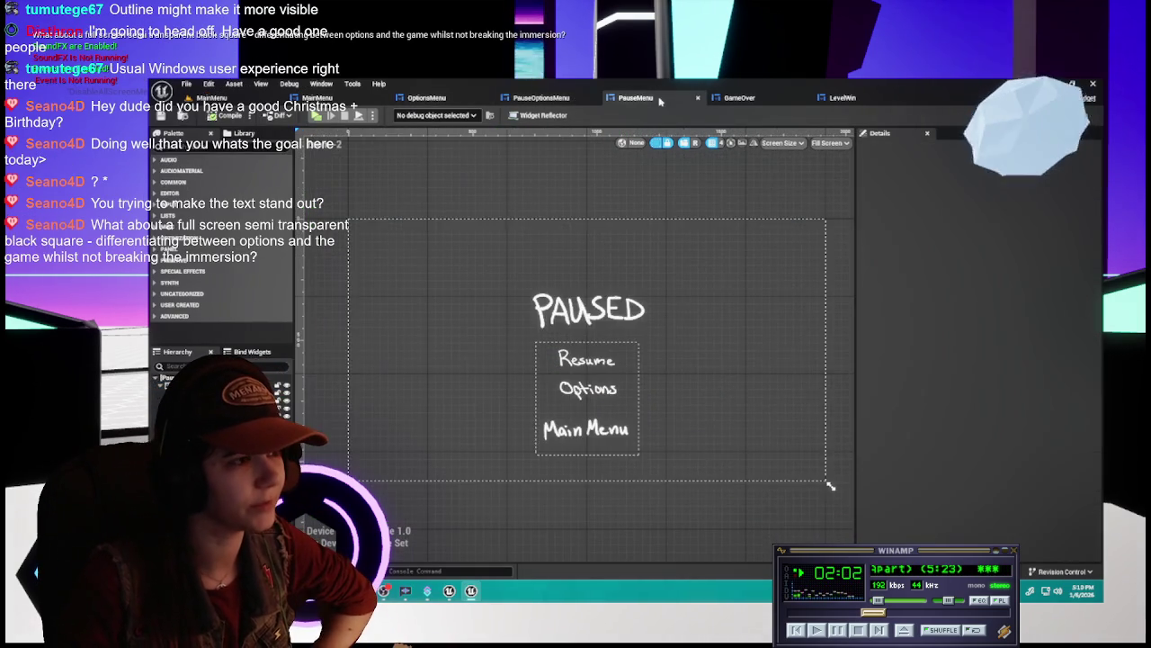
scroll(689, 320, "up", 1)
scroll(689, 322, "up", 1)
scroll(689, 322, "down", 1)
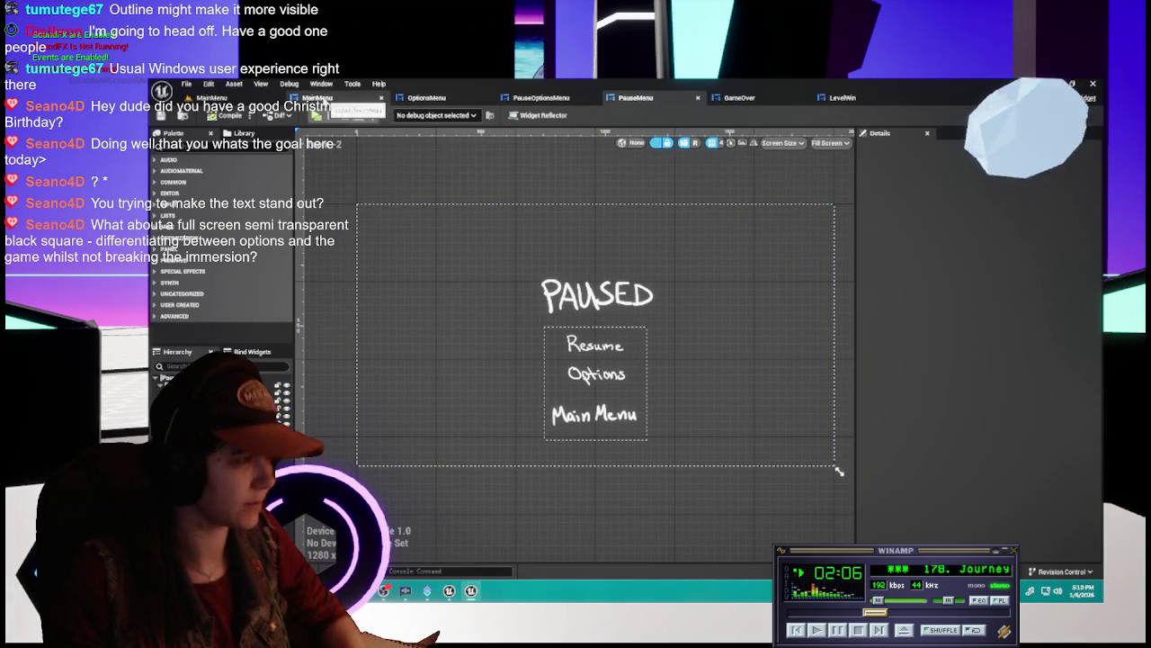
left_click(739, 97)
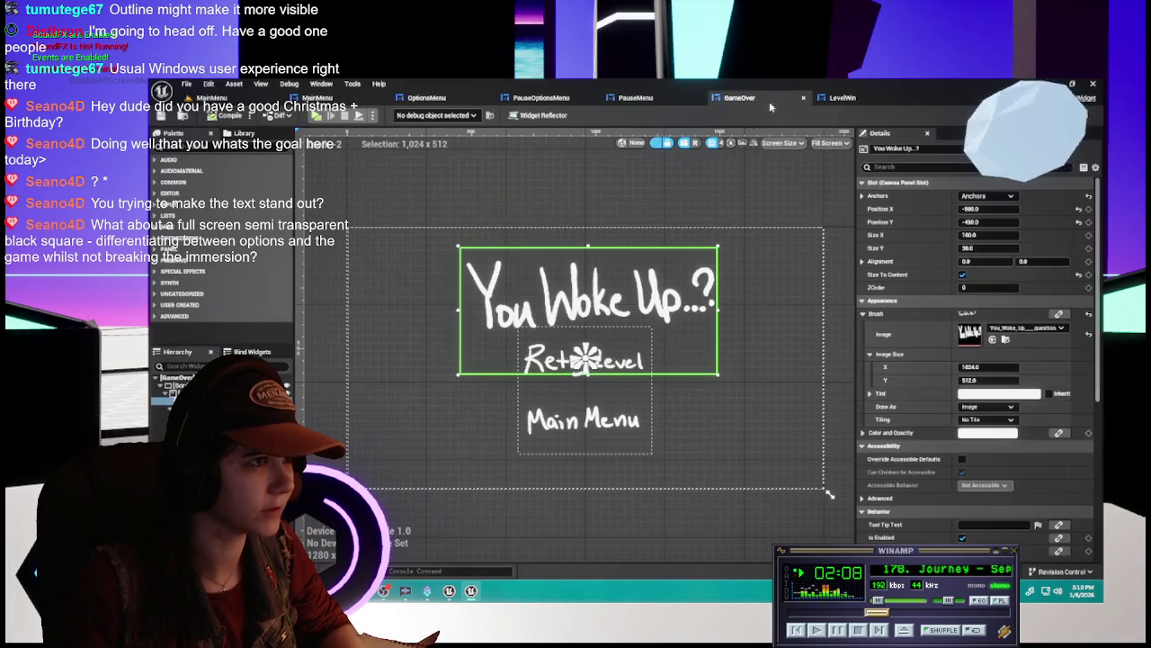
left_click(842, 97)
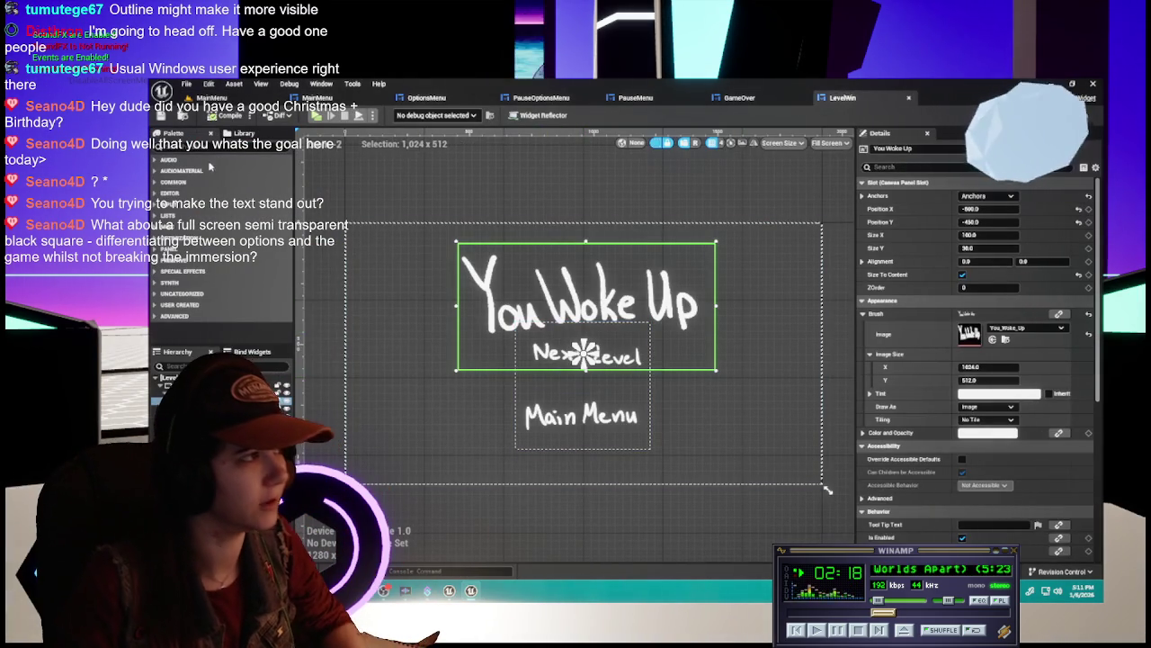
left_click(216, 99)
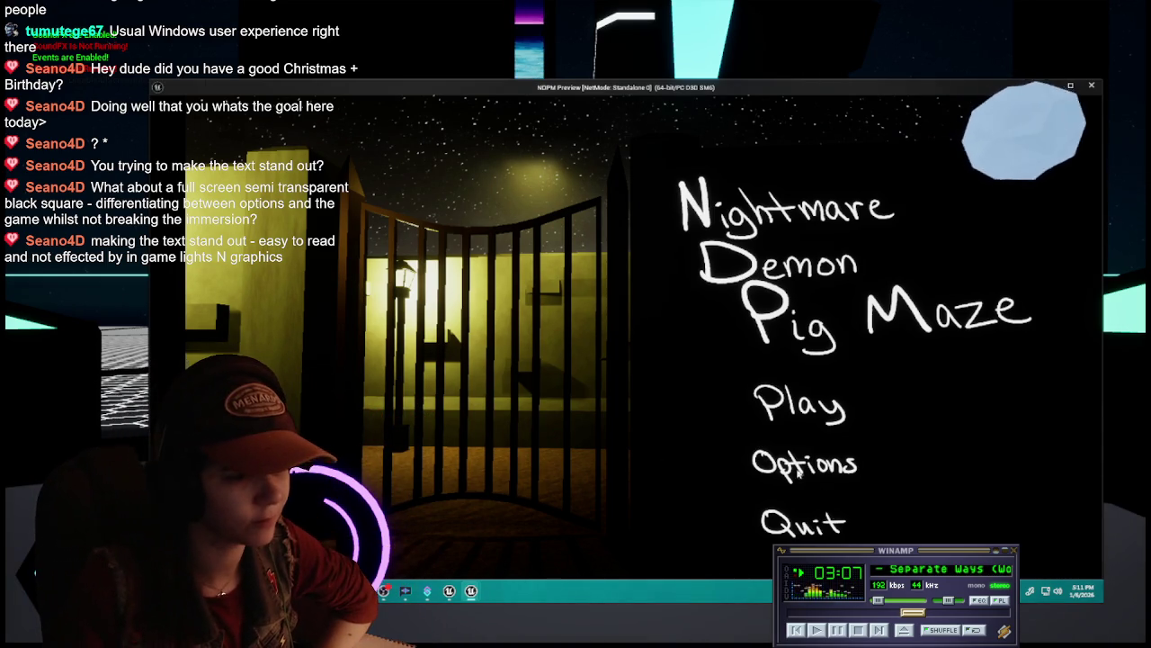
Quit the standalone game preview from its main menu
left_click(827, 527)
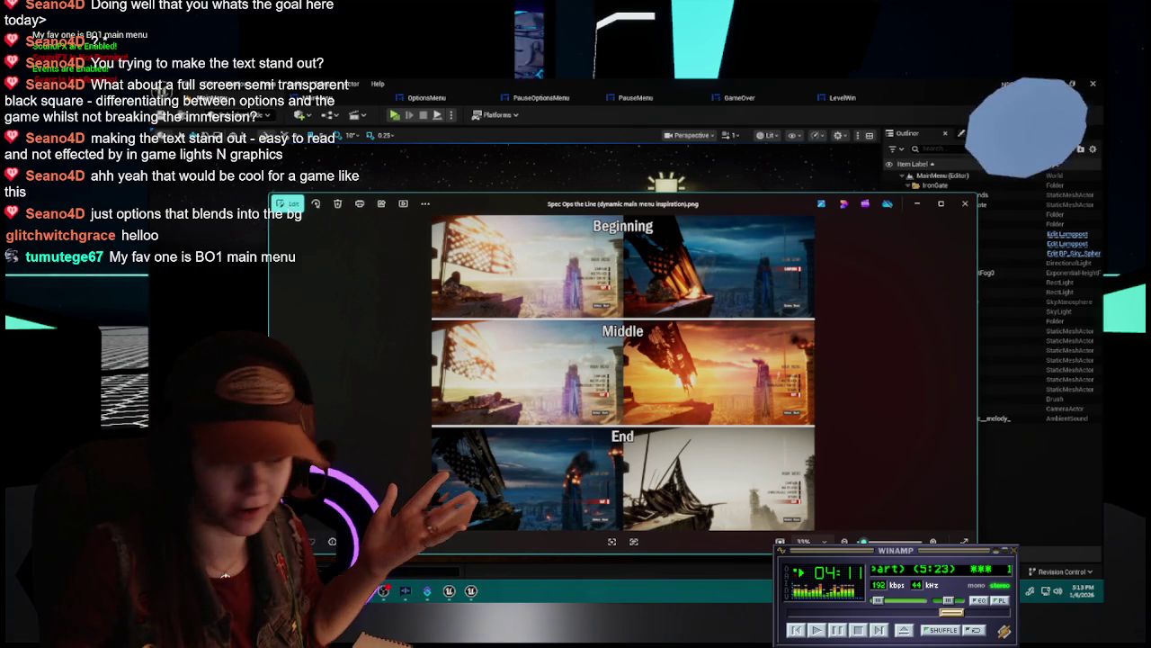
Close the Spec Ops reference image in Photos and bring up the project's Content Browser
left_click(966, 204)
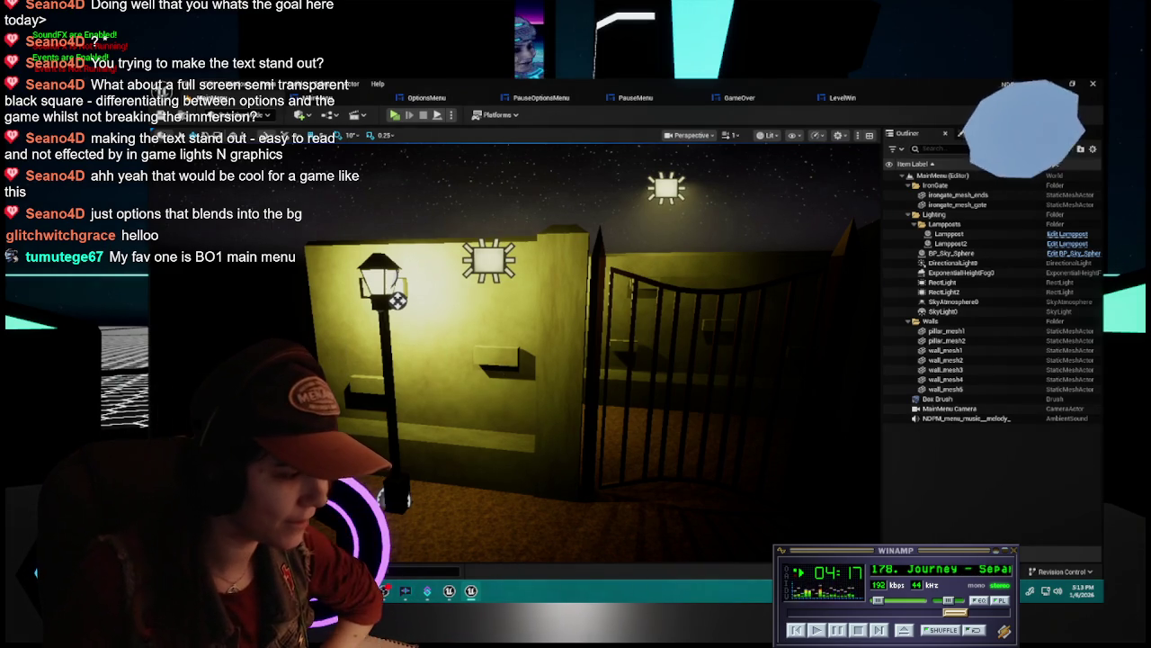
left_click(426, 590)
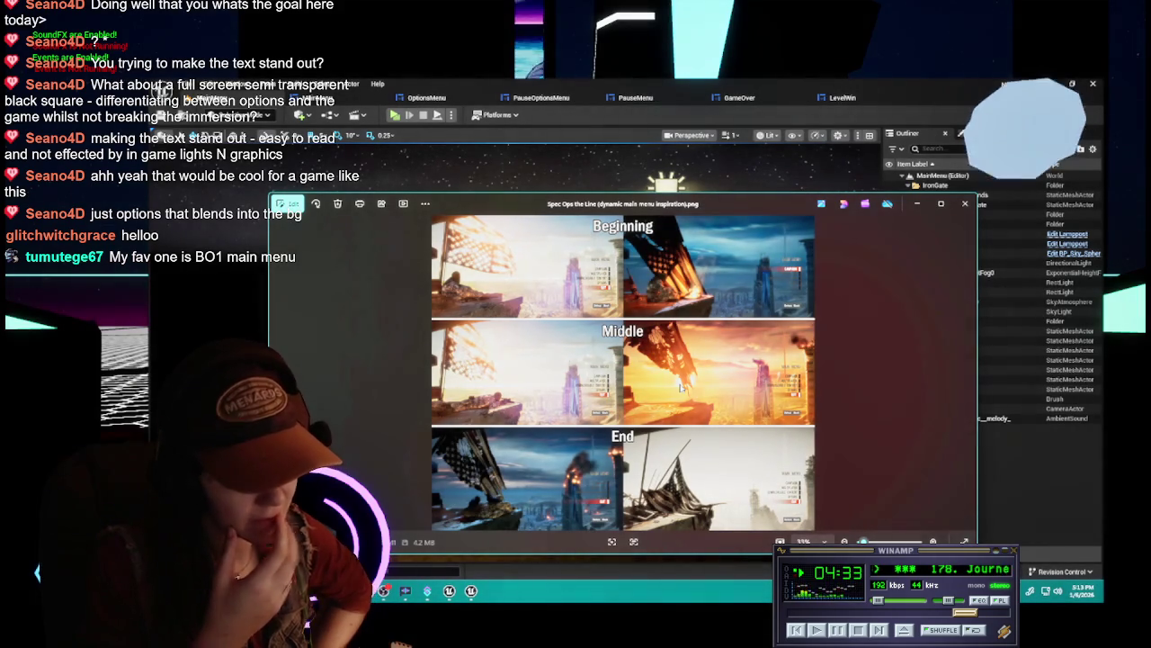
left_click(965, 206)
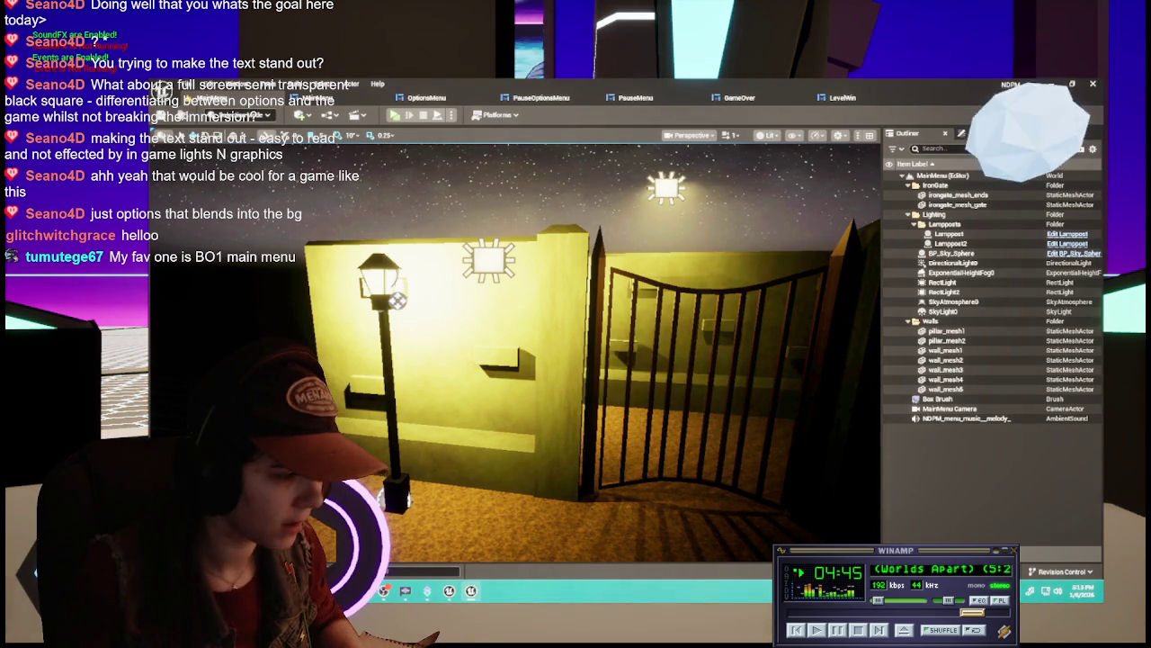
left_click(423, 570)
Open the 2Tweenhood level from the Content > Levels folder
left_click(515, 370)
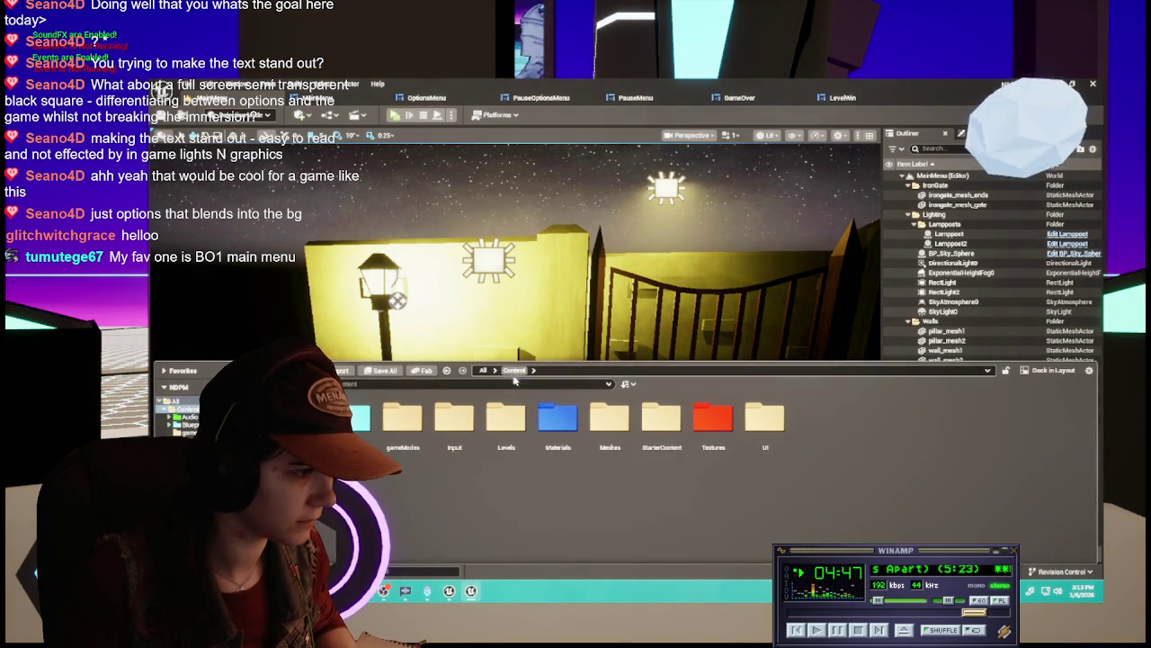
double_click(544, 423)
double_click(493, 440)
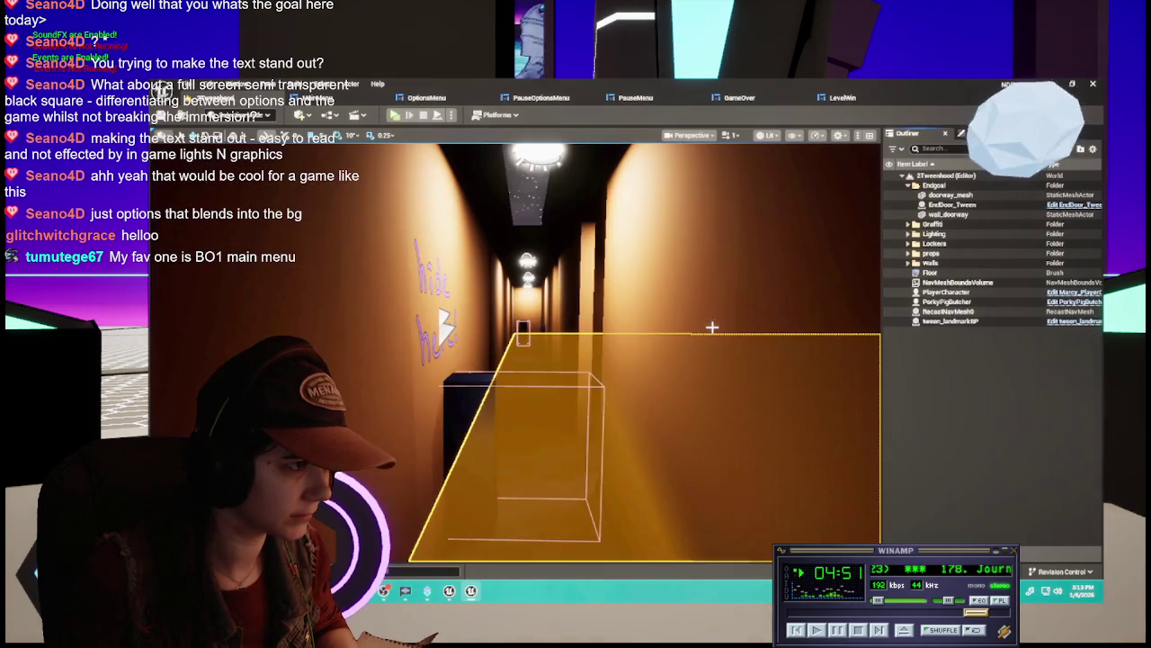
Fly down the 2Tweenhood hallway, peek into the Walls outliner folder, and reopen the Levels drawer
left_click_drag(631, 358, 686, 367)
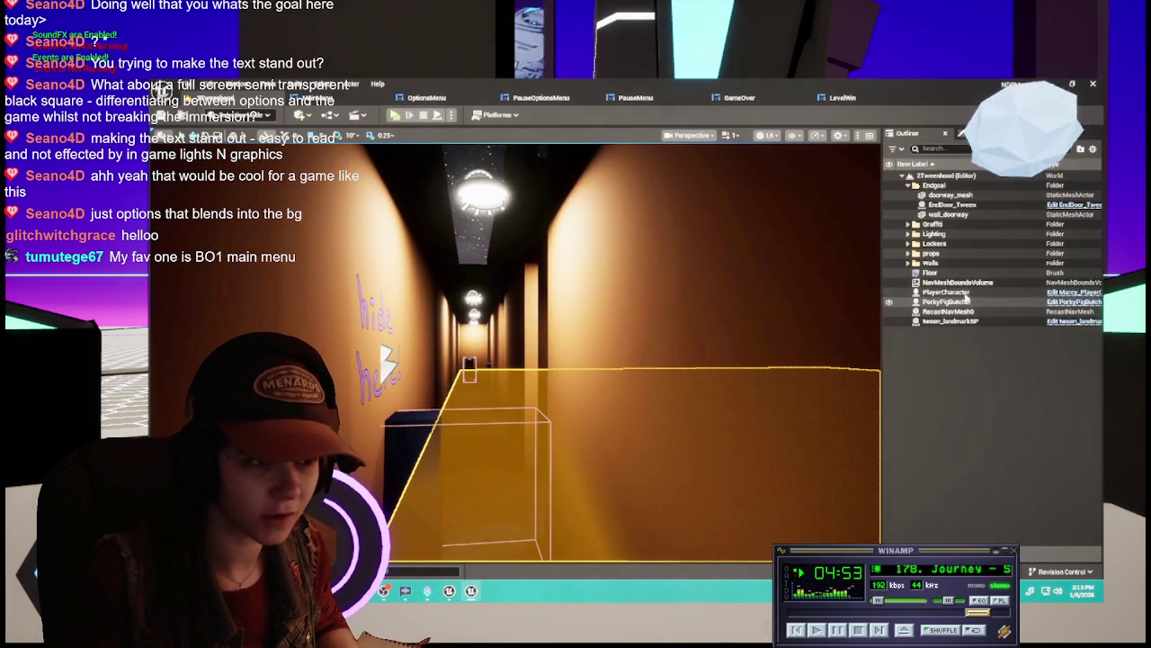
double_click(930, 263)
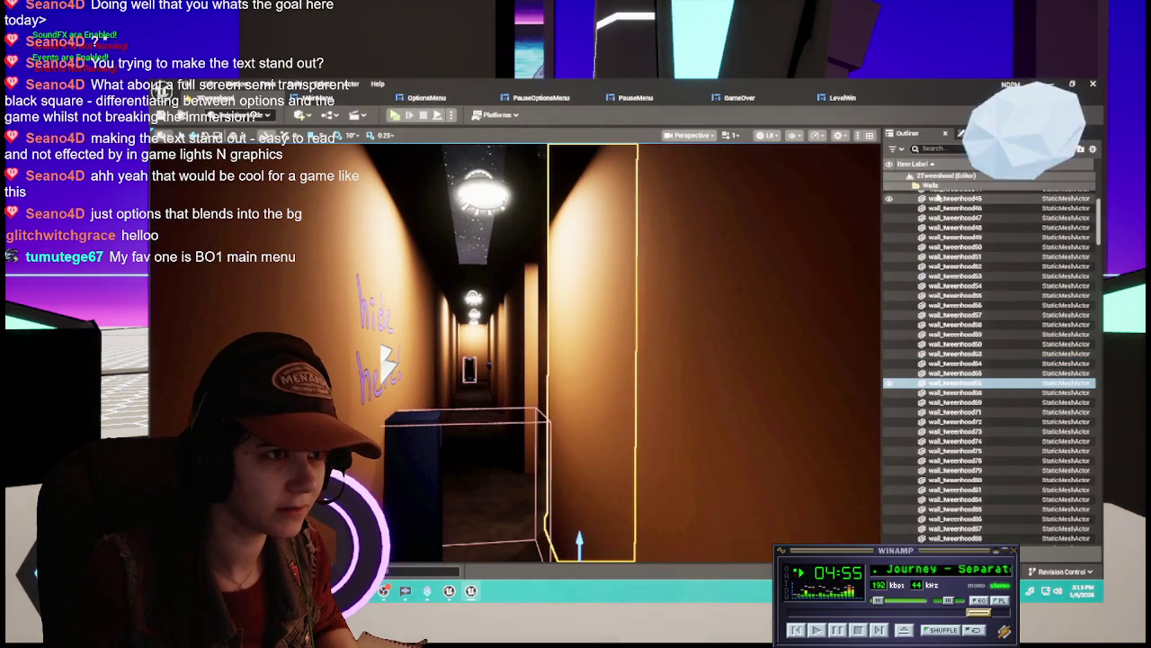
left_click(911, 263)
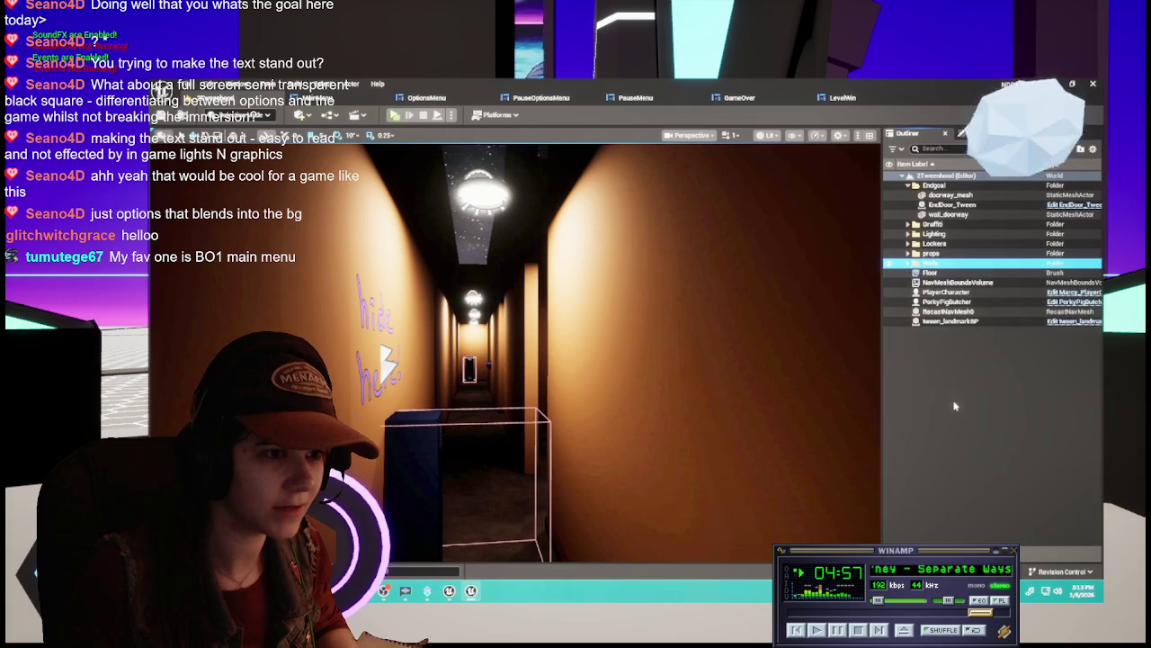
left_click(955, 406)
mouse_move(700, 402)
left_mouse_down()
mouse_move(700, 388)
mouse_move(699, 403)
left_mouse_up()
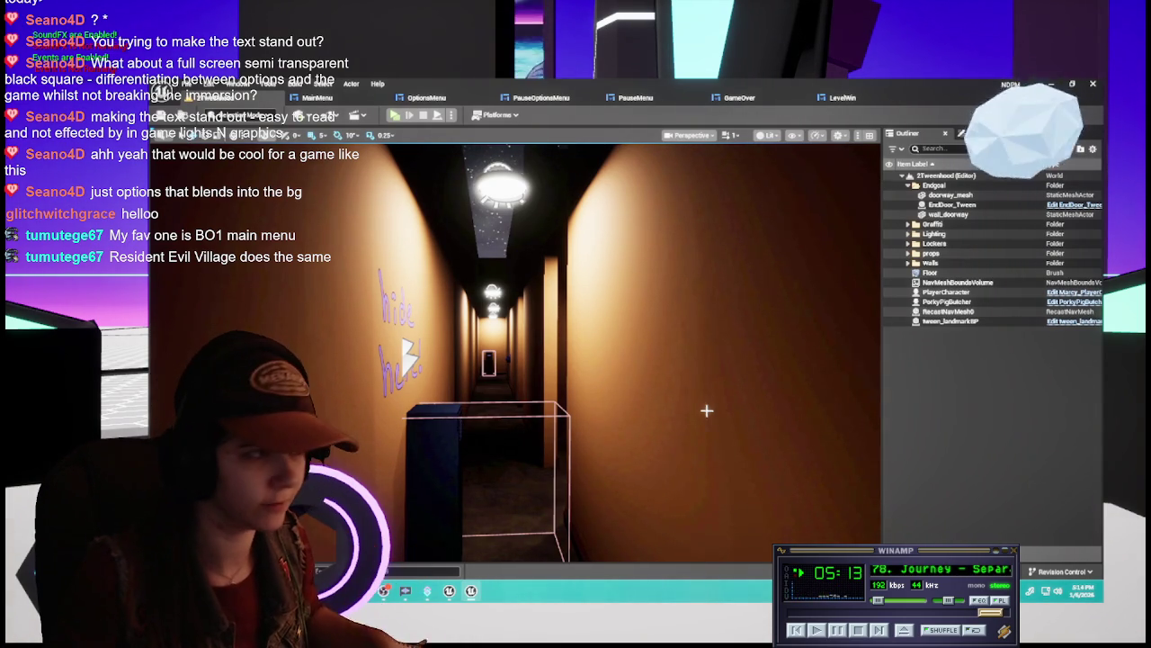
key("ctrl+space")
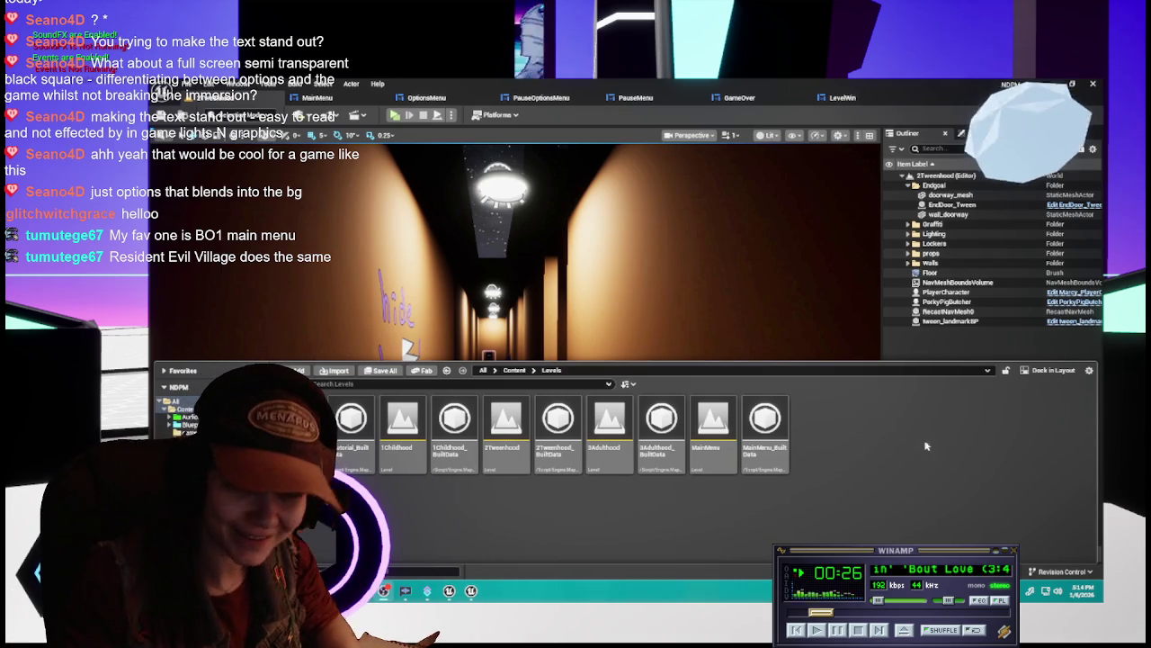
Load the MainMenu level from the Levels folder and tilt the view down over the gate
double_click(714, 450)
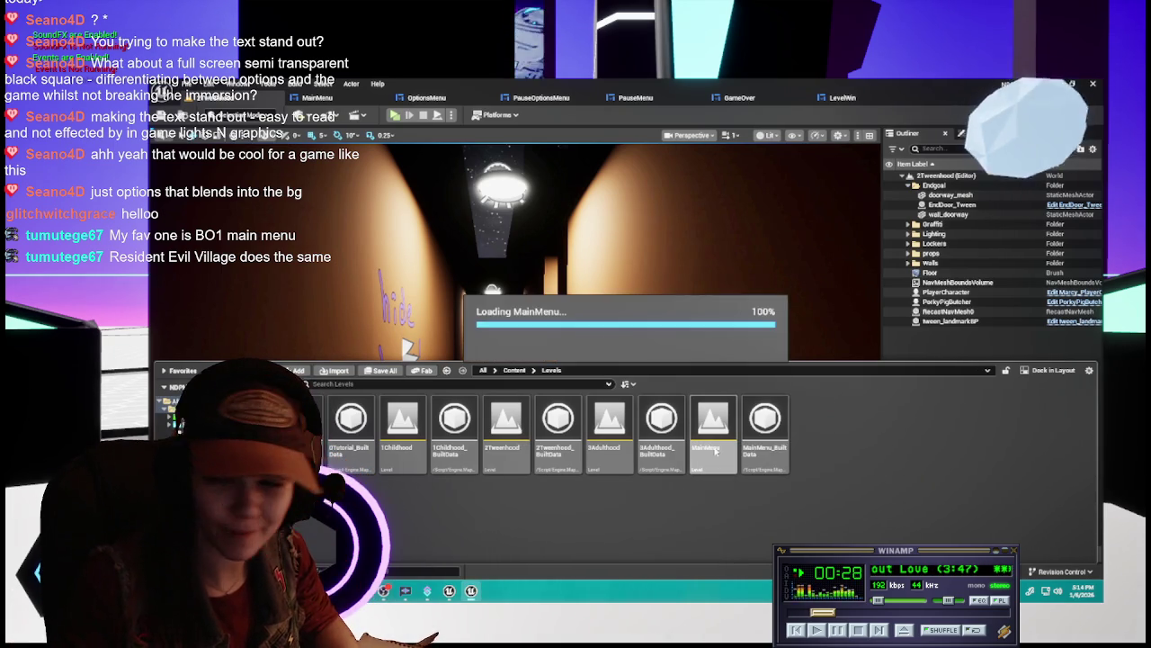
left_click(405, 360)
left_click_drag(405, 360, 405, 414)
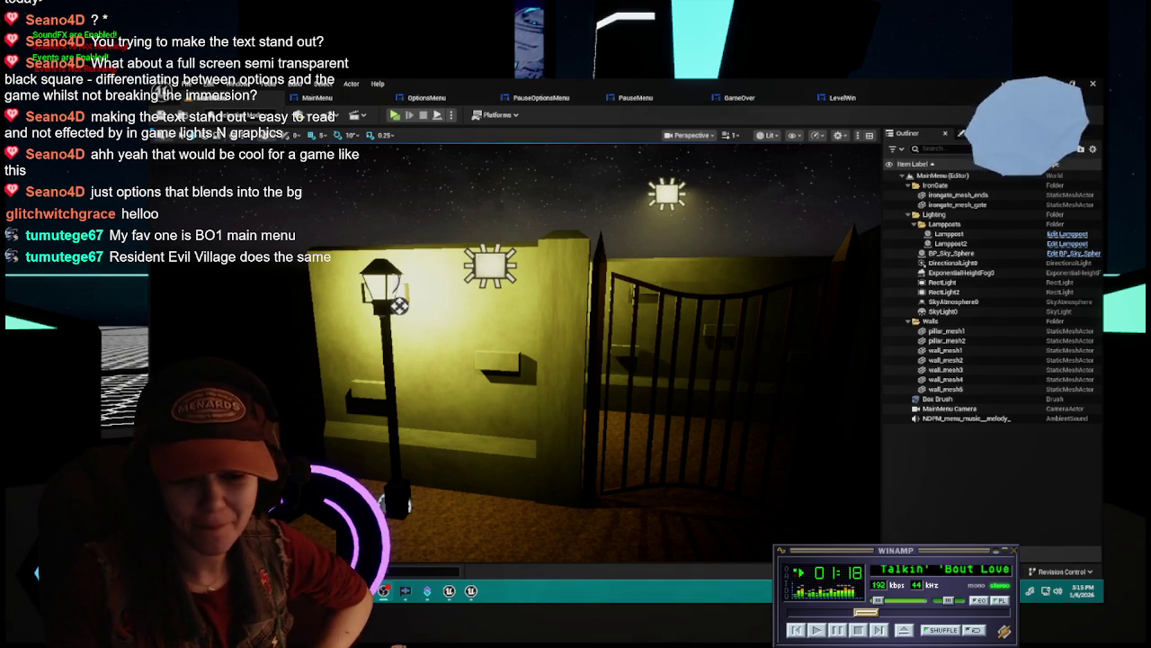
Glance at the script screenshot, then maximize the browser showing the Resident Evil Village start screen
key("alt+Tab")
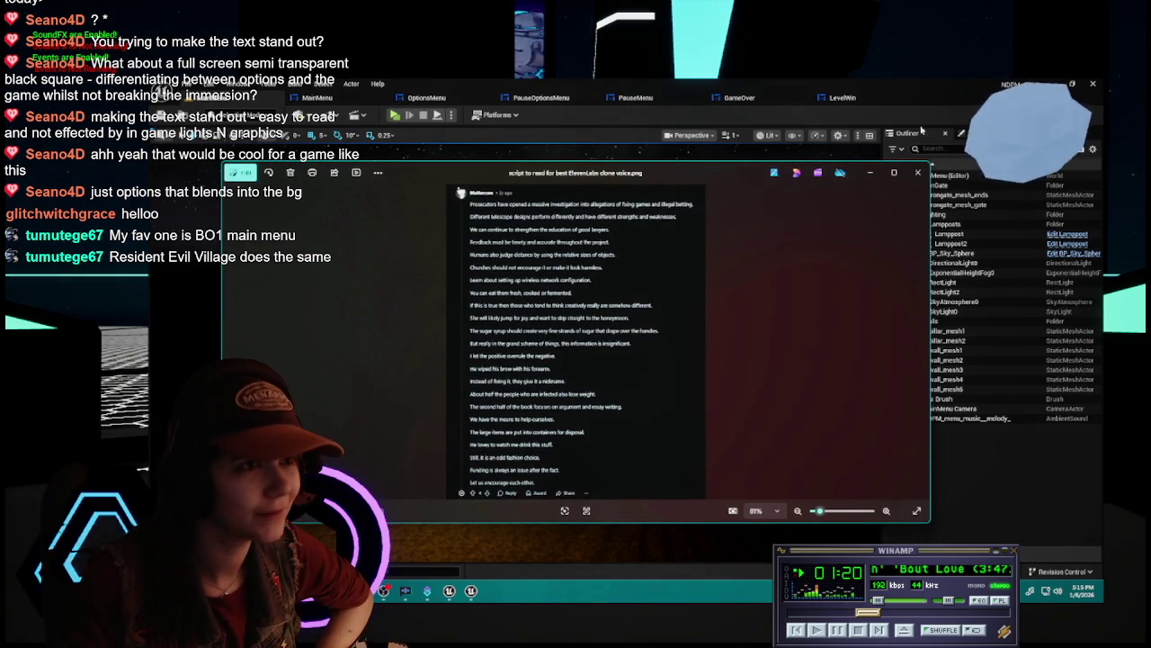
key("alt+Tab")
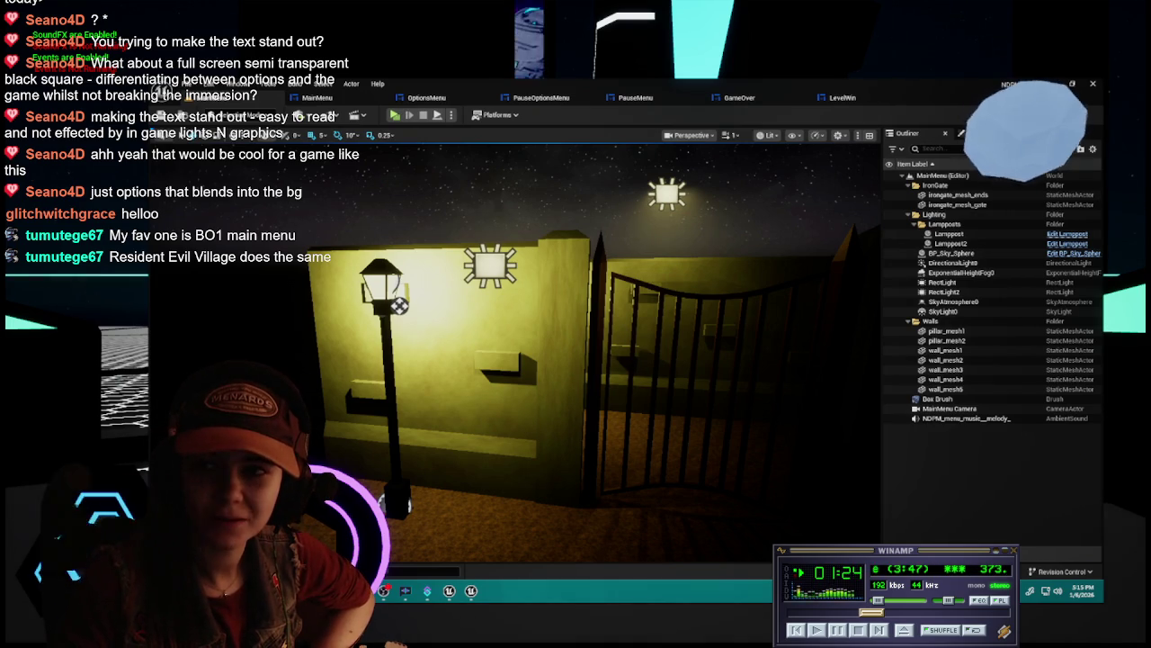
key("alt+Tab")
double_click(751, 239)
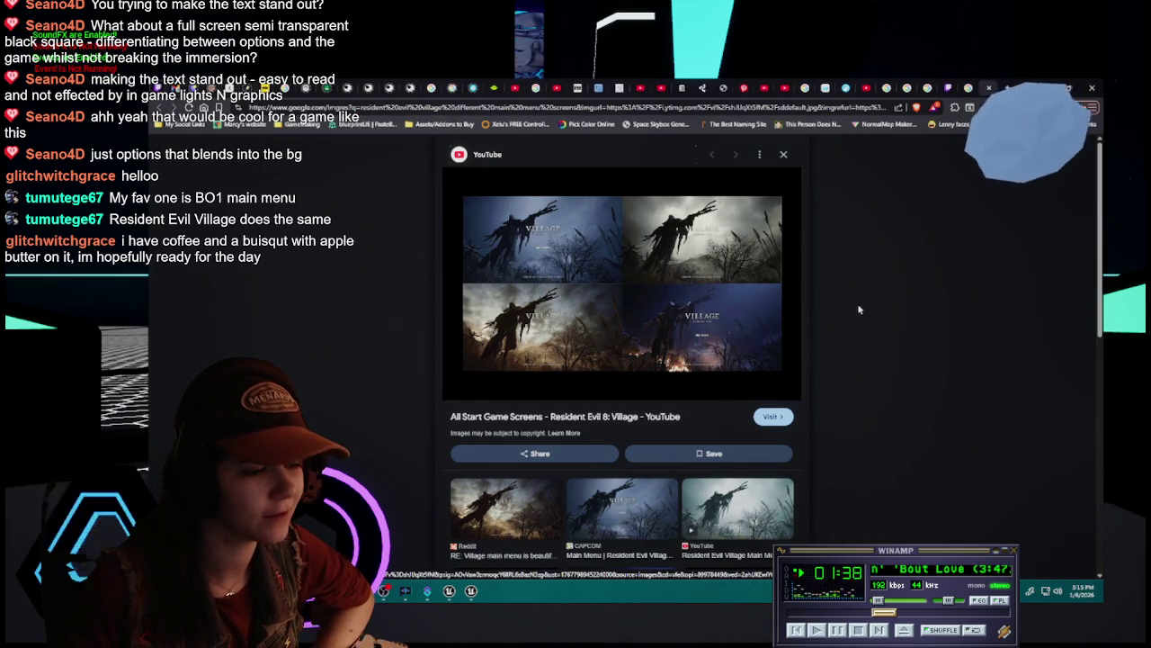
Scroll through related Resident Evil Village menu thumbnails, then return to the Unreal editor
scroll(859, 309, "down", 5)
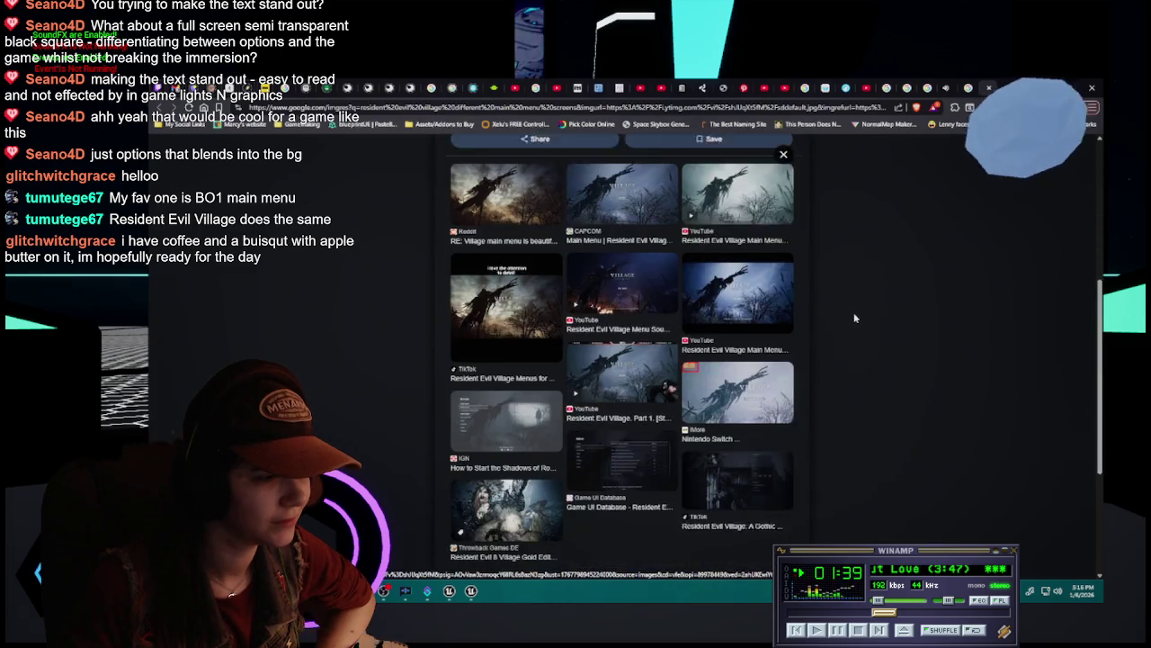
scroll(855, 317, "up", 5)
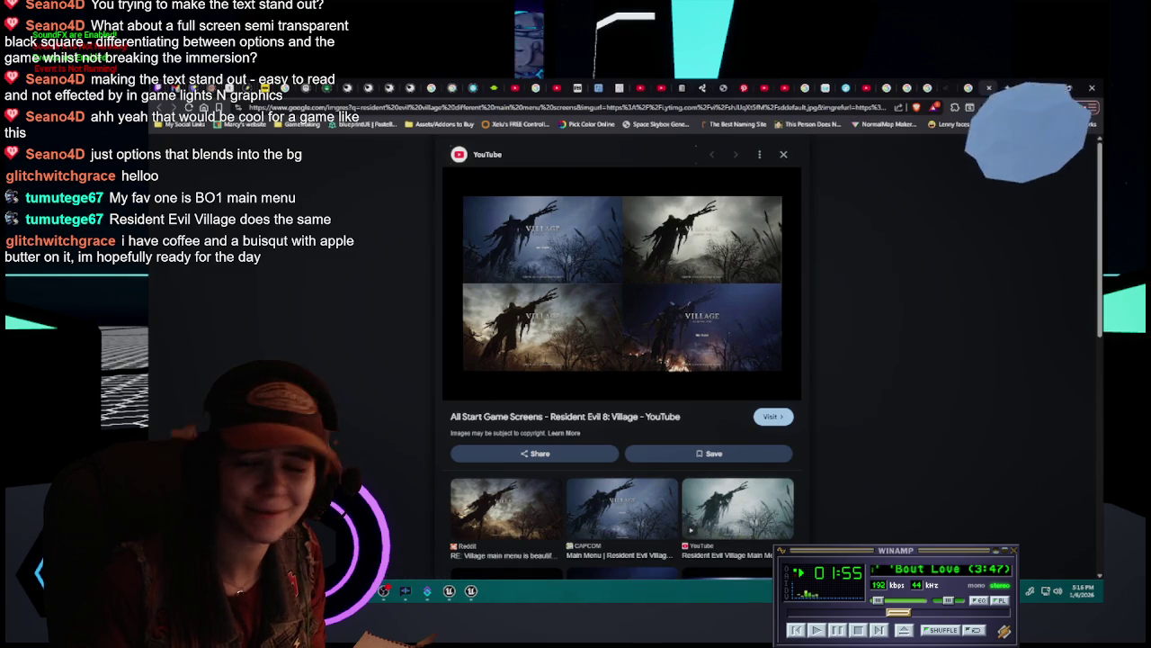
key("alt+Tab")
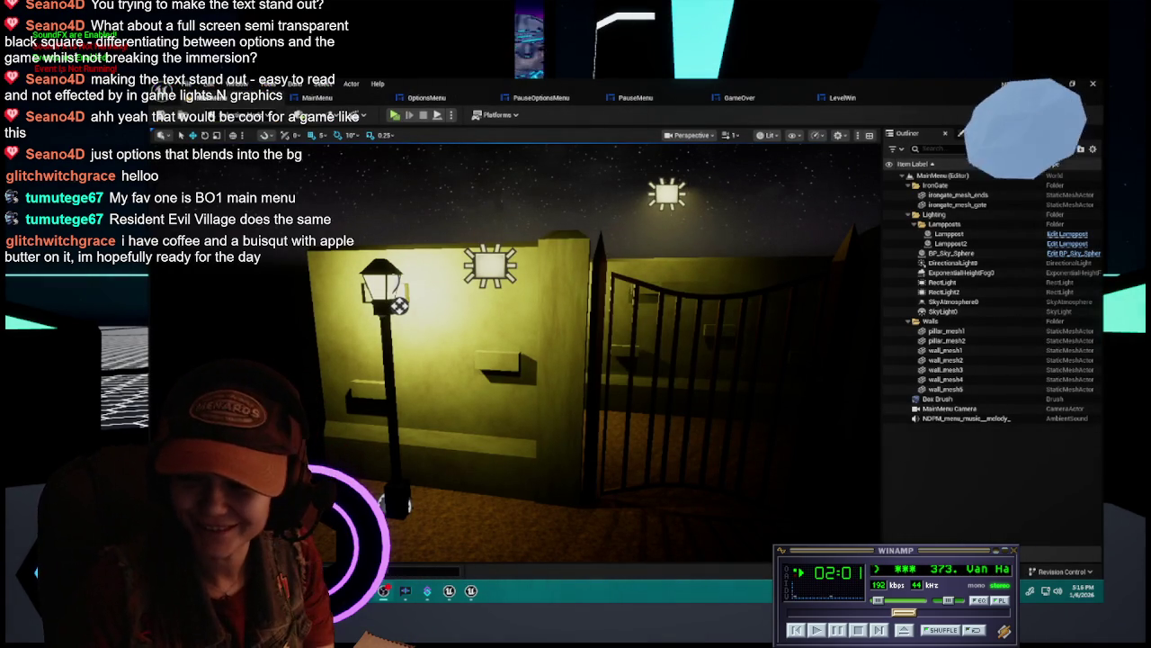
Close the script screenshot in Photos, returning to the MainMenu level viewport
key("alt+Tab")
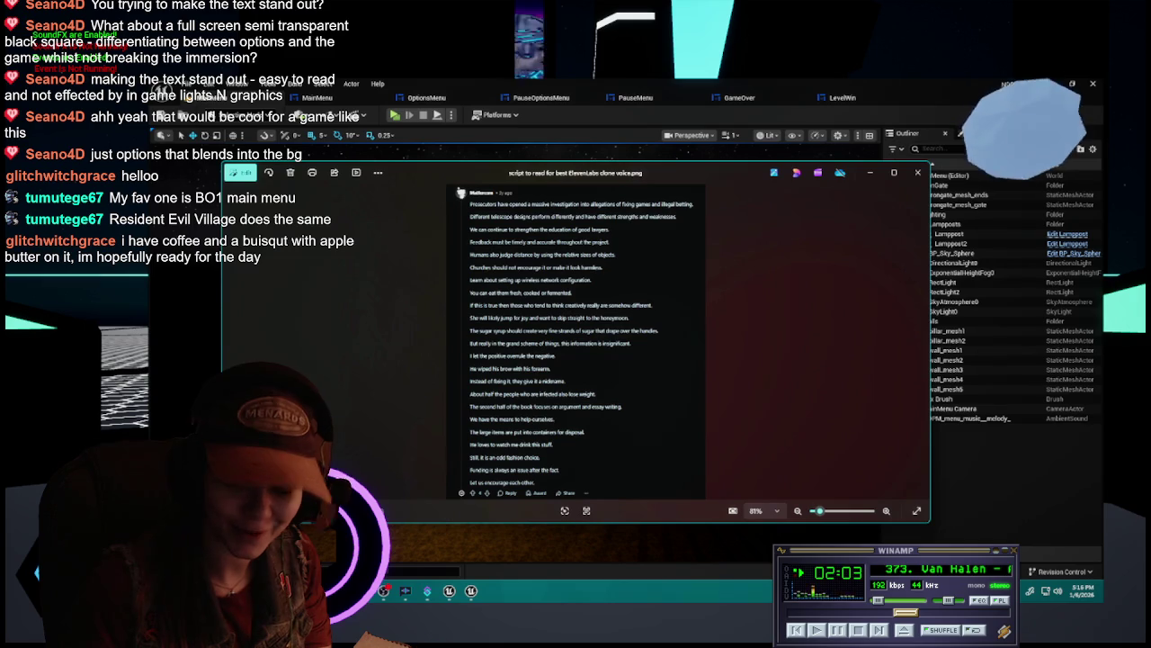
left_click(917, 172)
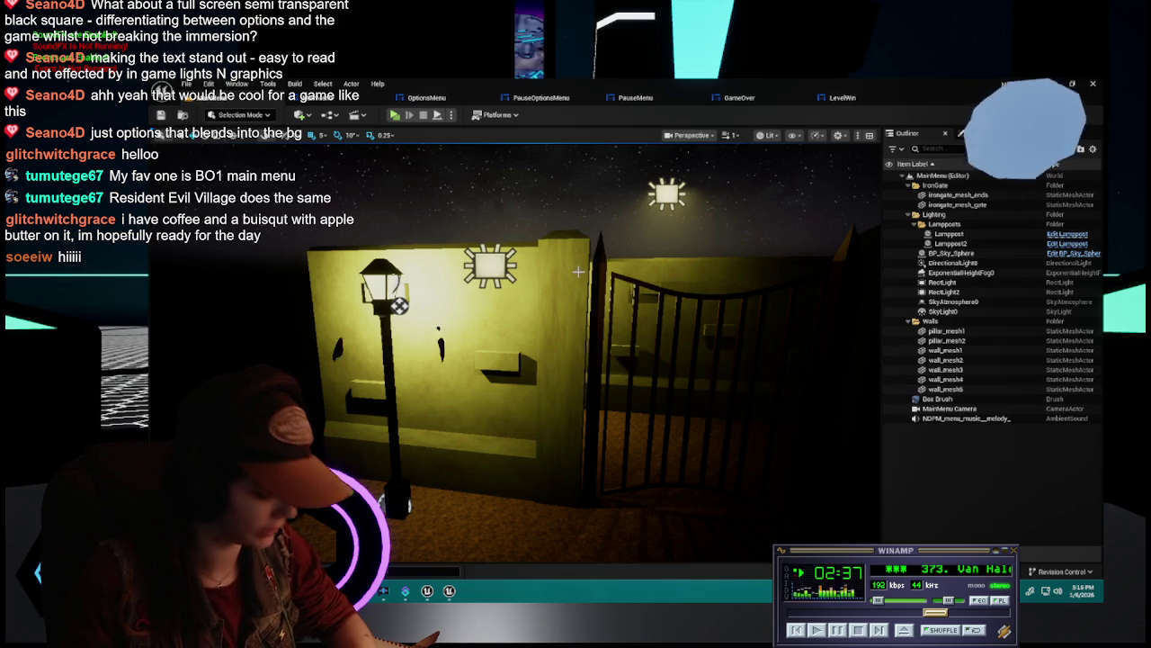
Collapse the Walls and Lighting folders in the Outliner and pull back to view the whole scene
left_click_drag(668, 307, 664, 315)
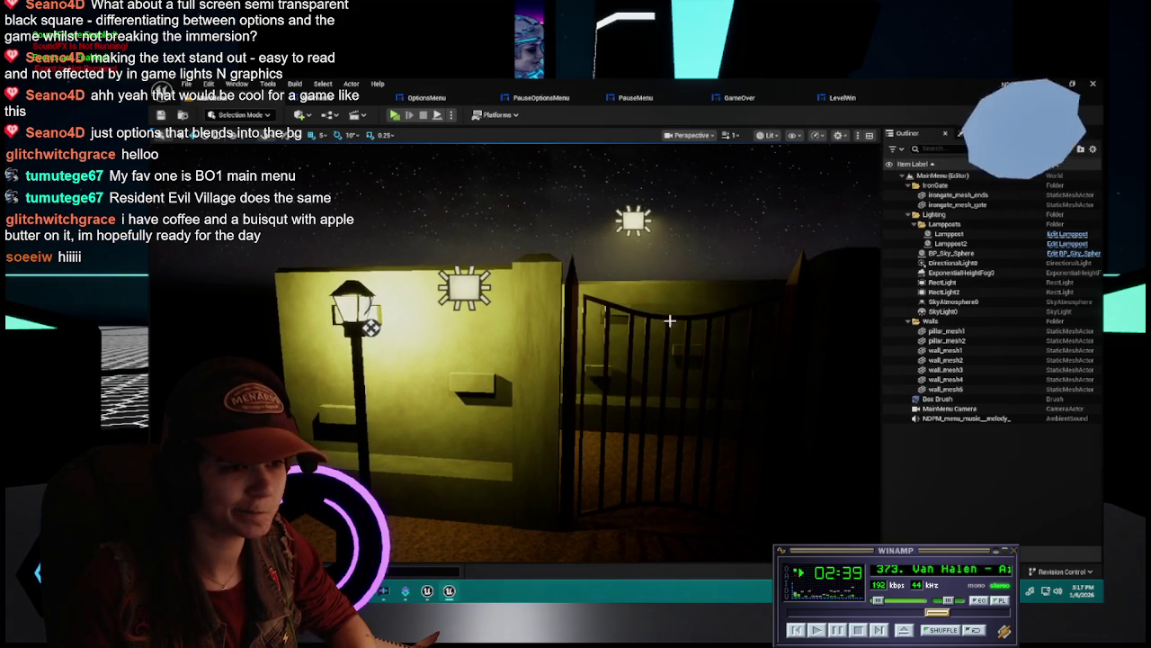
left_click(910, 321)
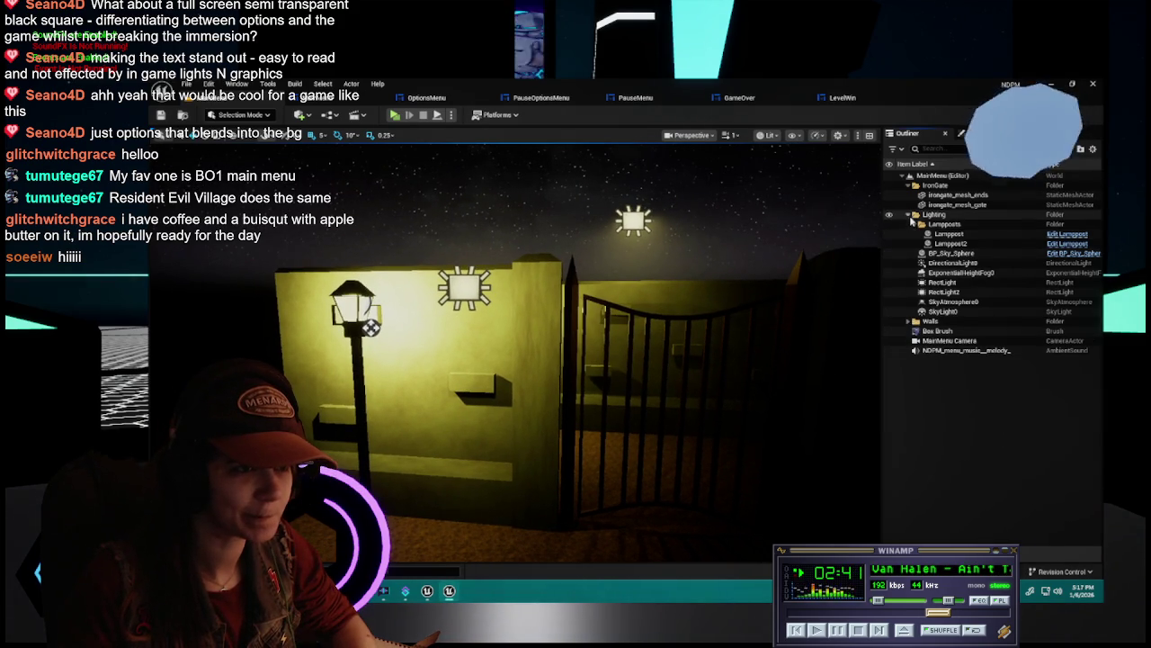
left_click(911, 215)
mouse_move(829, 367)
left_mouse_down()
mouse_move(820, 410)
mouse_move(827, 376)
mouse_move(826, 387)
left_mouse_up()
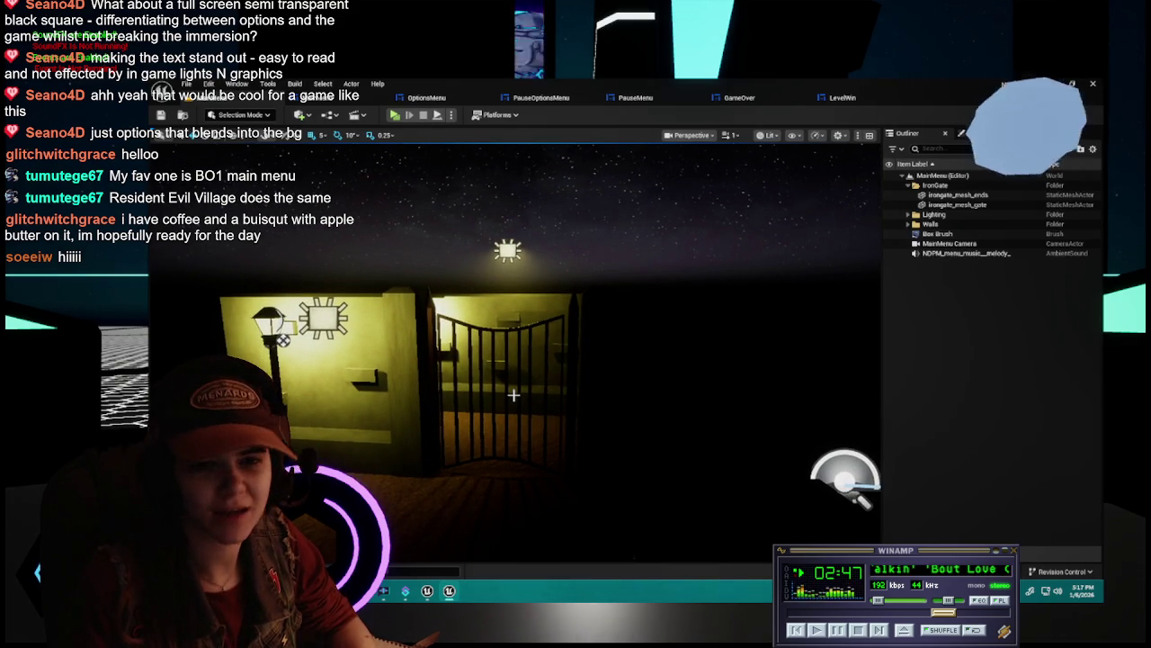
Select the MainMenu Camera in the Outliner so its preview inset shows the lit gate scene
mouse_move(527, 398)
left_mouse_down()
mouse_move(491, 398)
mouse_move(557, 409)
left_mouse_up()
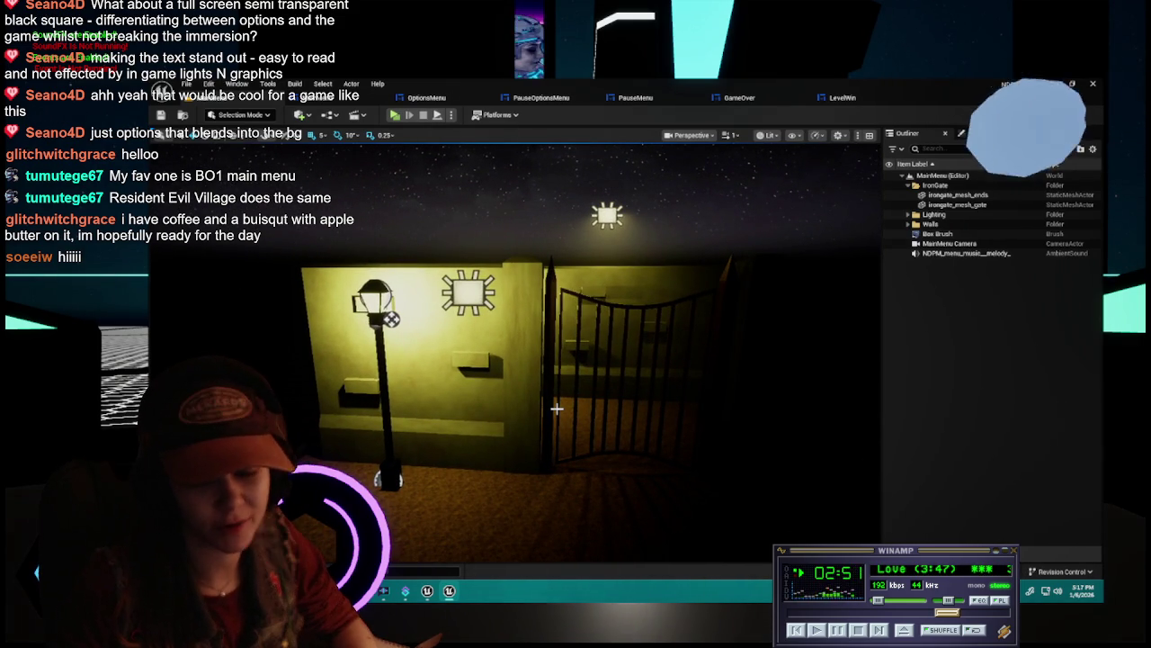
left_click(967, 244)
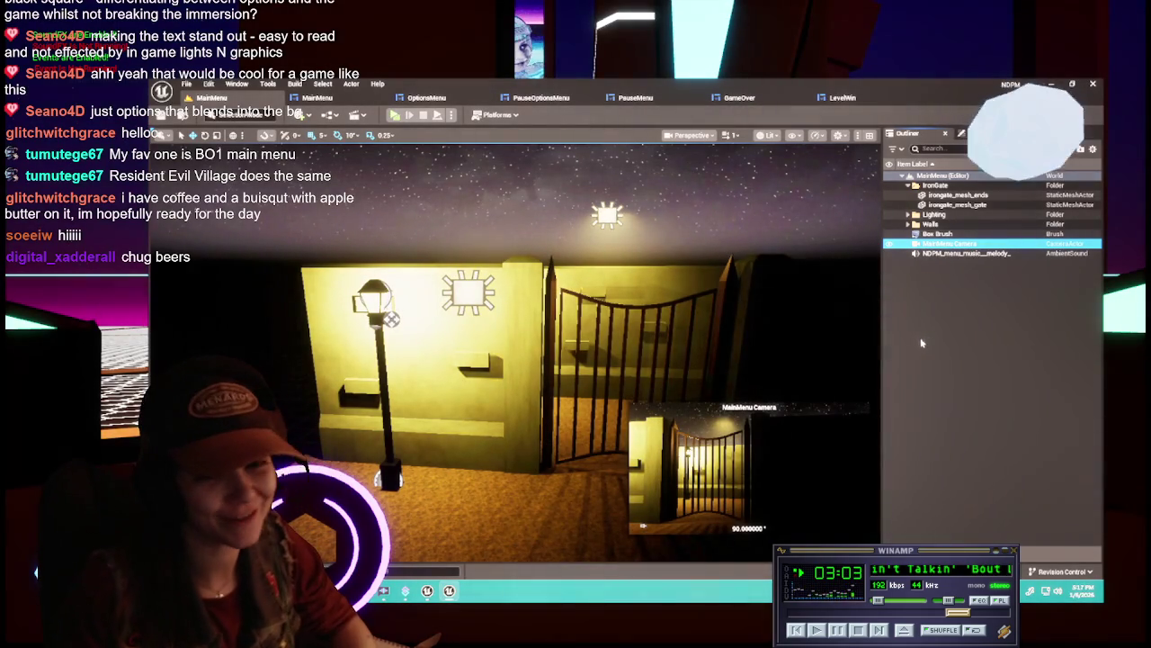
left_click(897, 344)
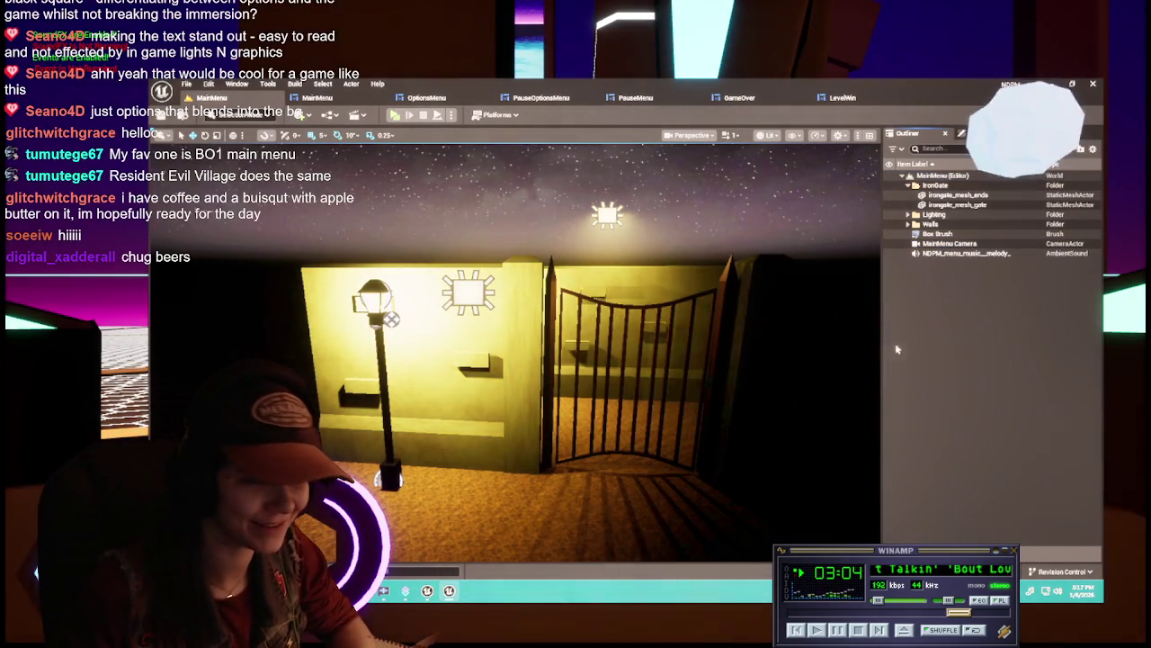
left_click(967, 254)
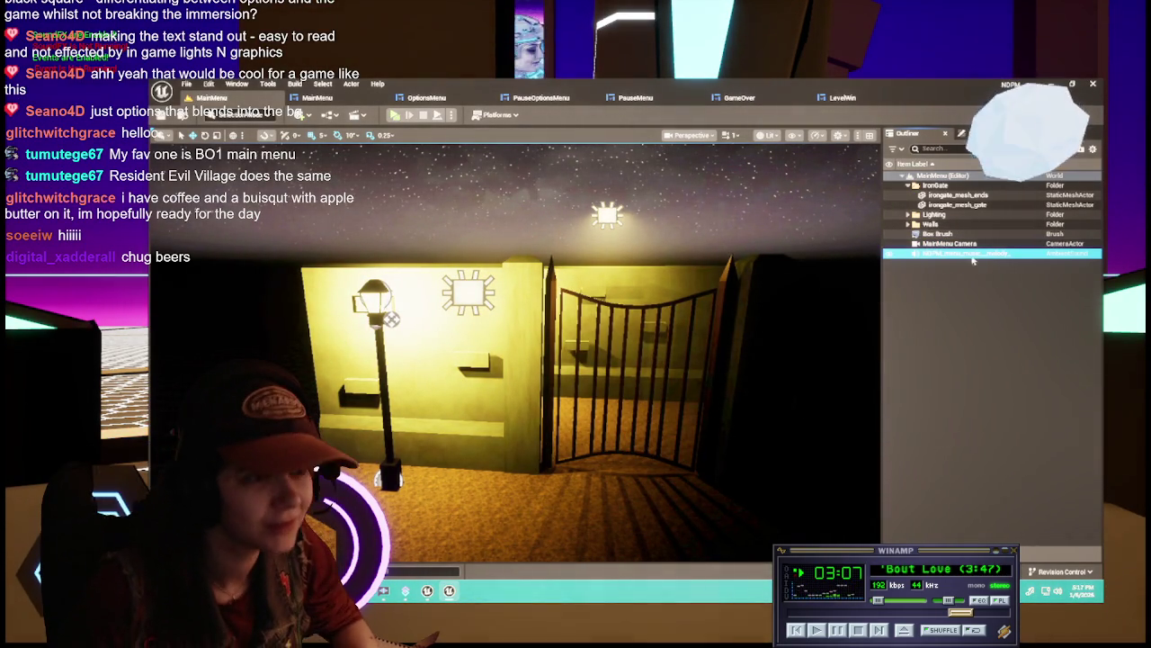
left_click(952, 245)
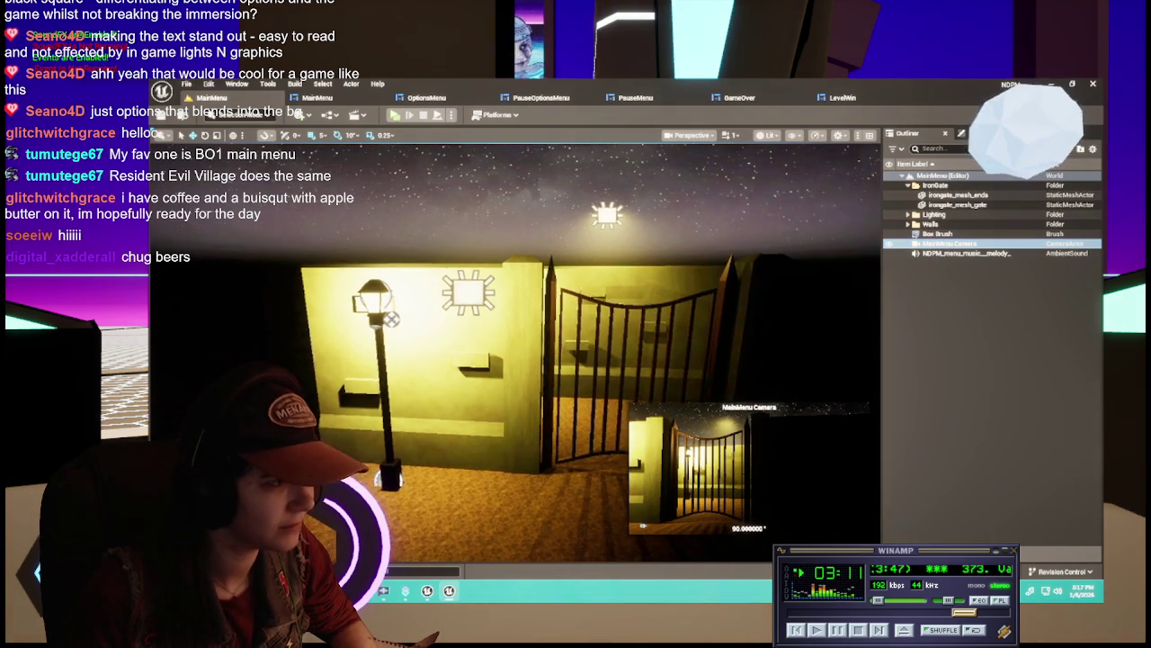
Select the MainMenu Camera and fly the viewport to the camera actor in front of the gate
scroll(582, 325, "down", 3)
scroll(582, 325, "up", 2)
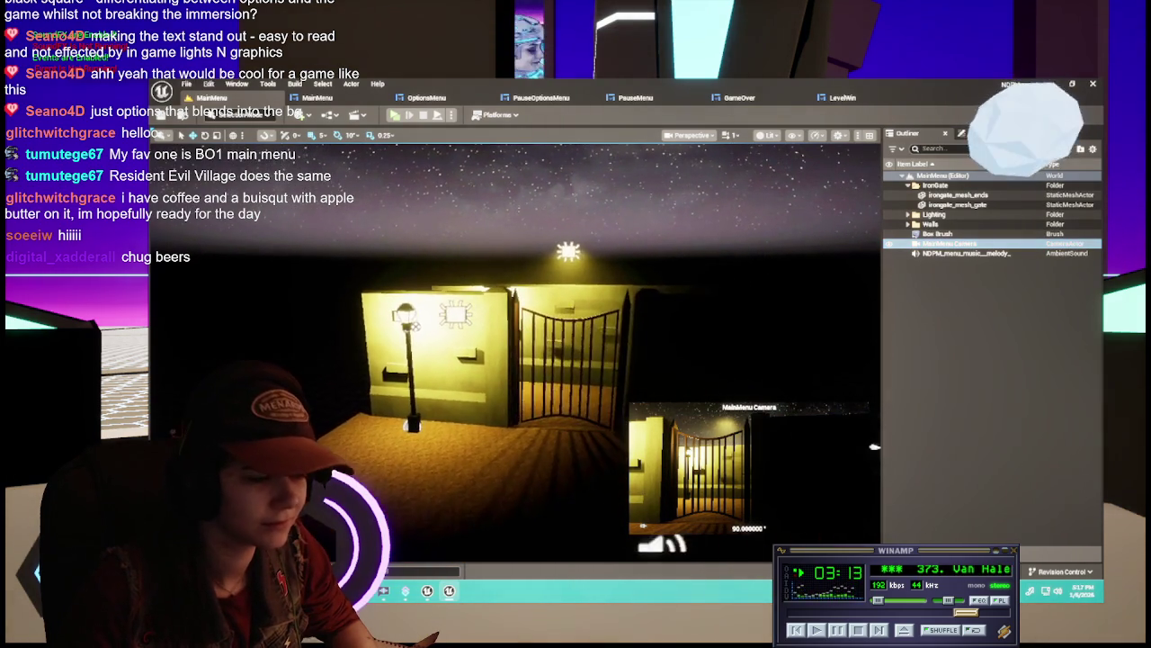
scroll(585, 324, "up", 3)
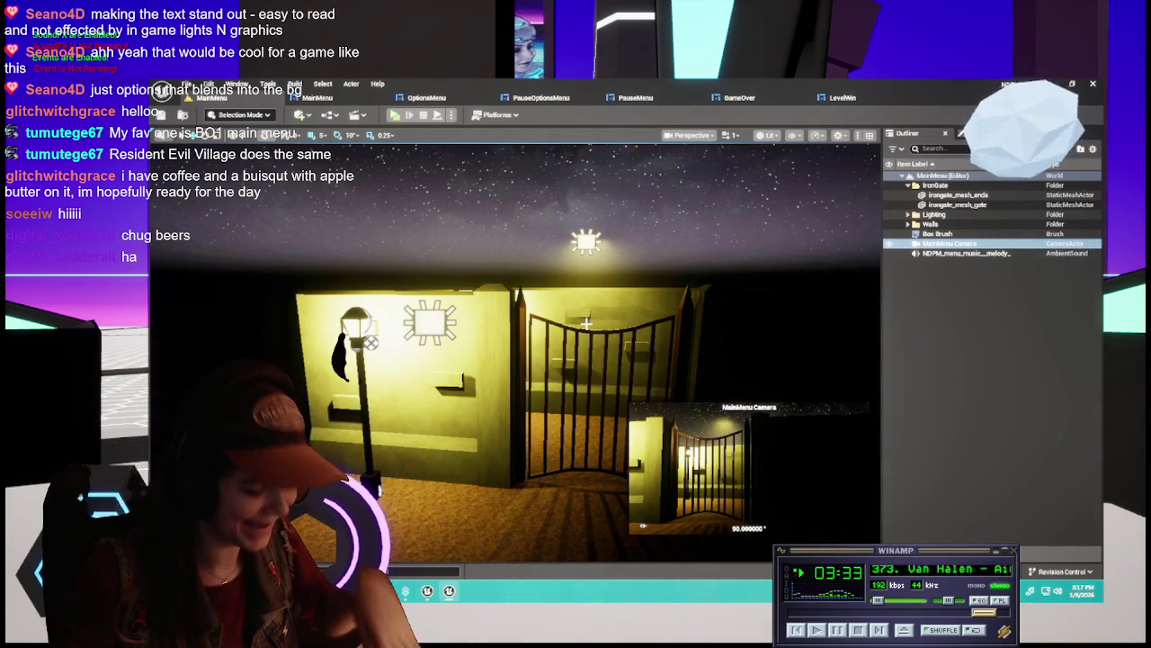
left_click(967, 244)
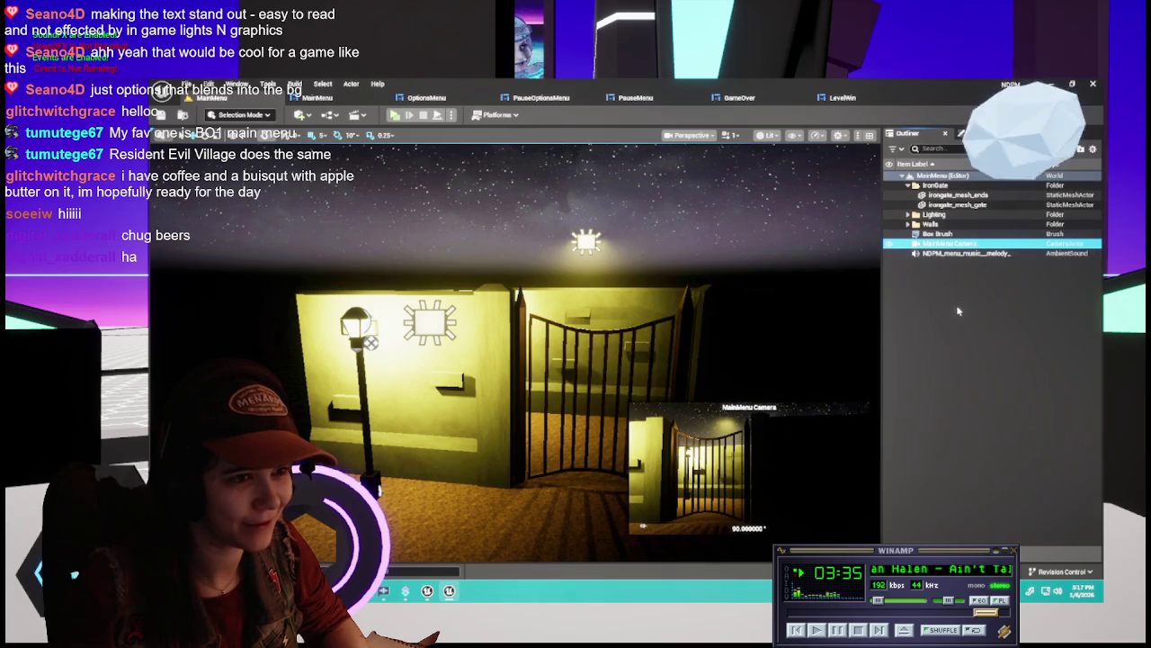
scroll(517, 351, "down", 5)
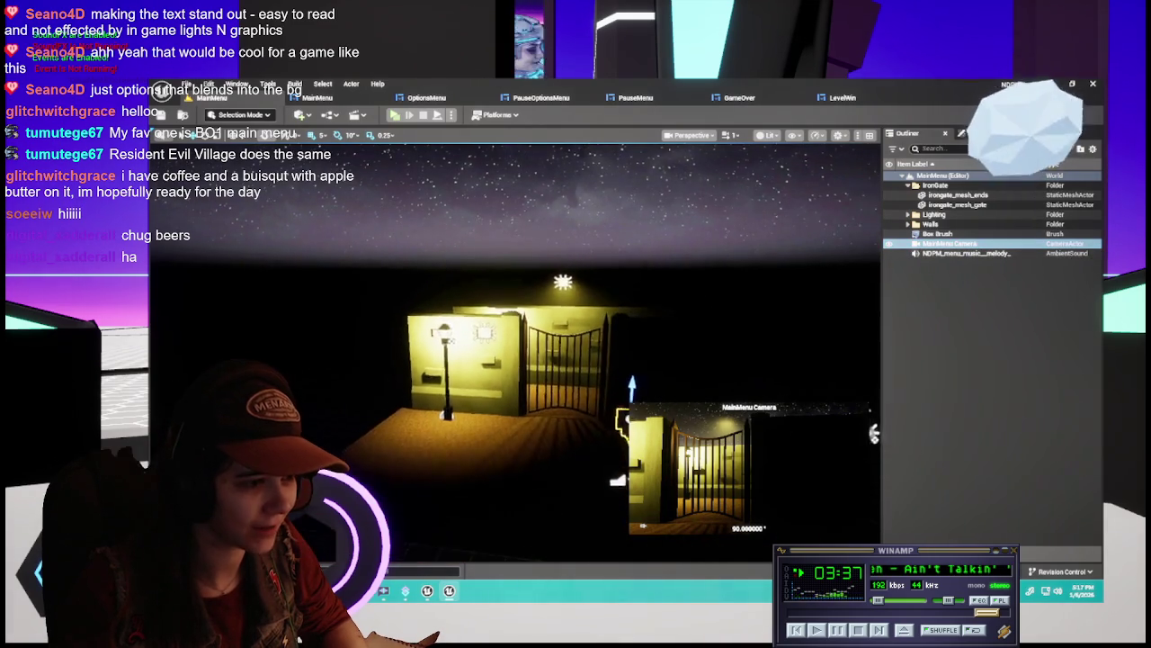
mouse_move(517, 351)
left_mouse_down()
mouse_move(499, 334)
mouse_move(491, 370)
mouse_move(502, 374)
left_mouse_up()
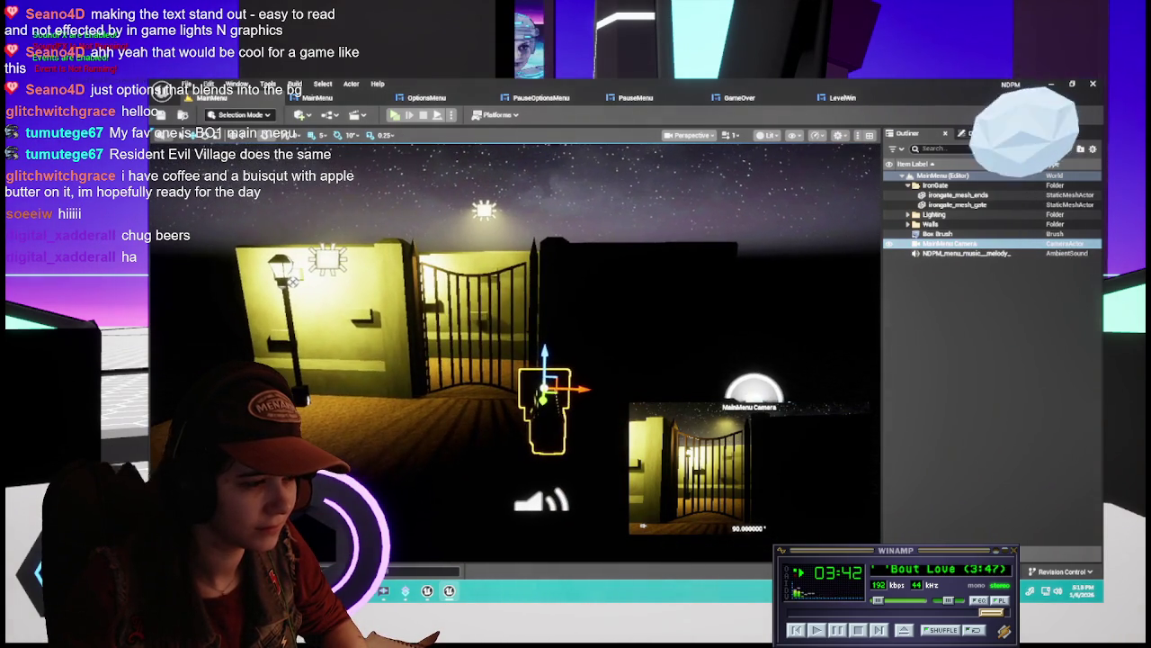
Reselect the MainMenu Camera and open the Content Drawer at the top-level Content folder
left_click(1008, 351)
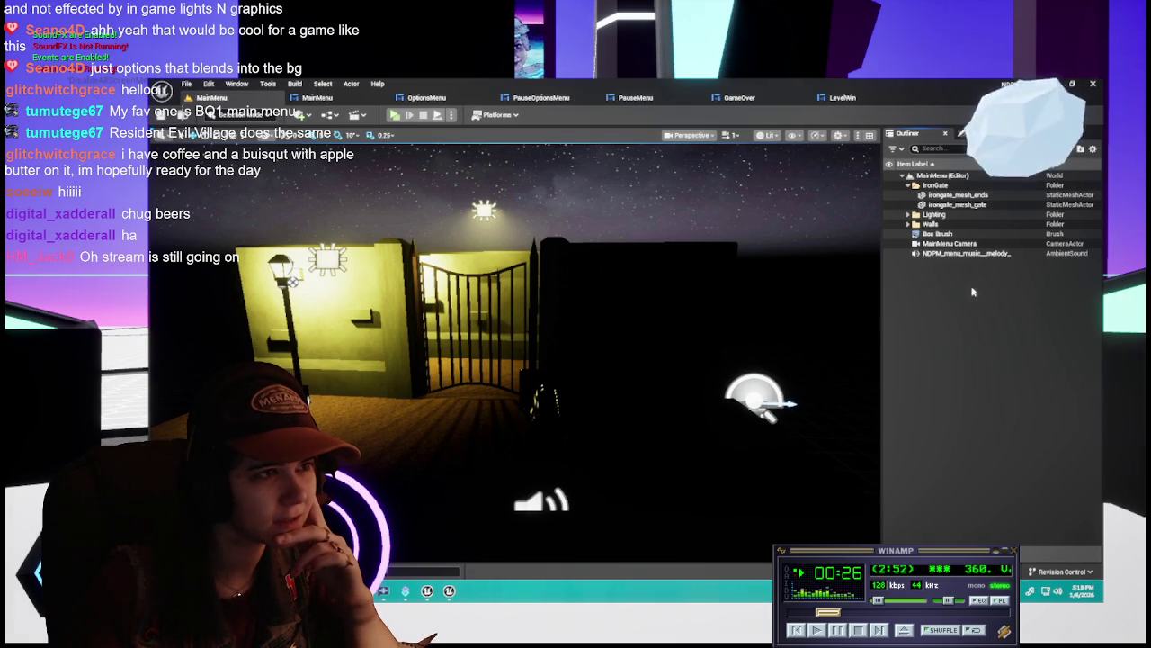
left_click(950, 243)
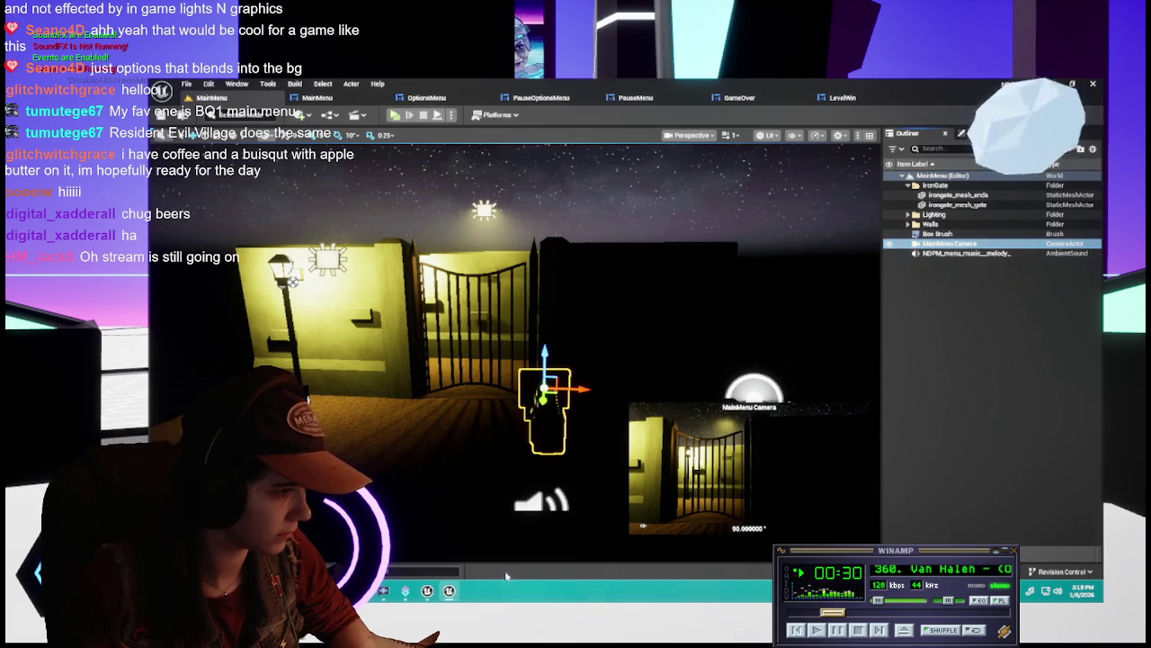
key("ctrl+space")
left_click(514, 370)
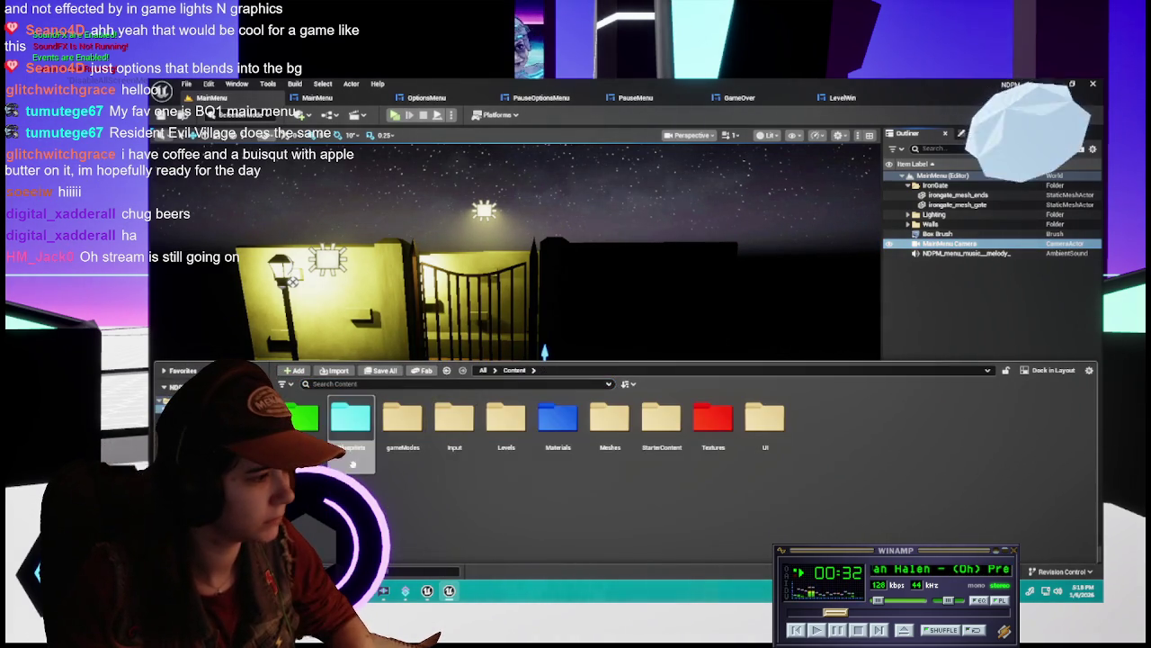
Open the Blueprints folder in the Content Drawer
double_click(399, 418)
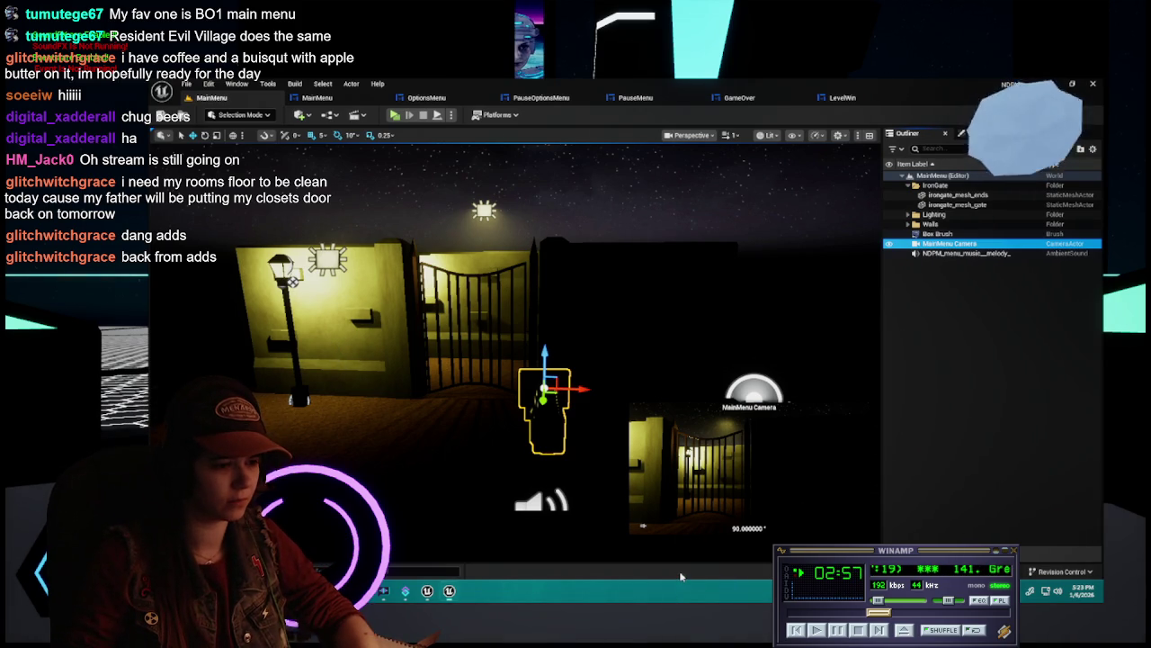
Bring up the Content Drawer over the MainMenu level with Ctrl+Space
key("ctrl+space")
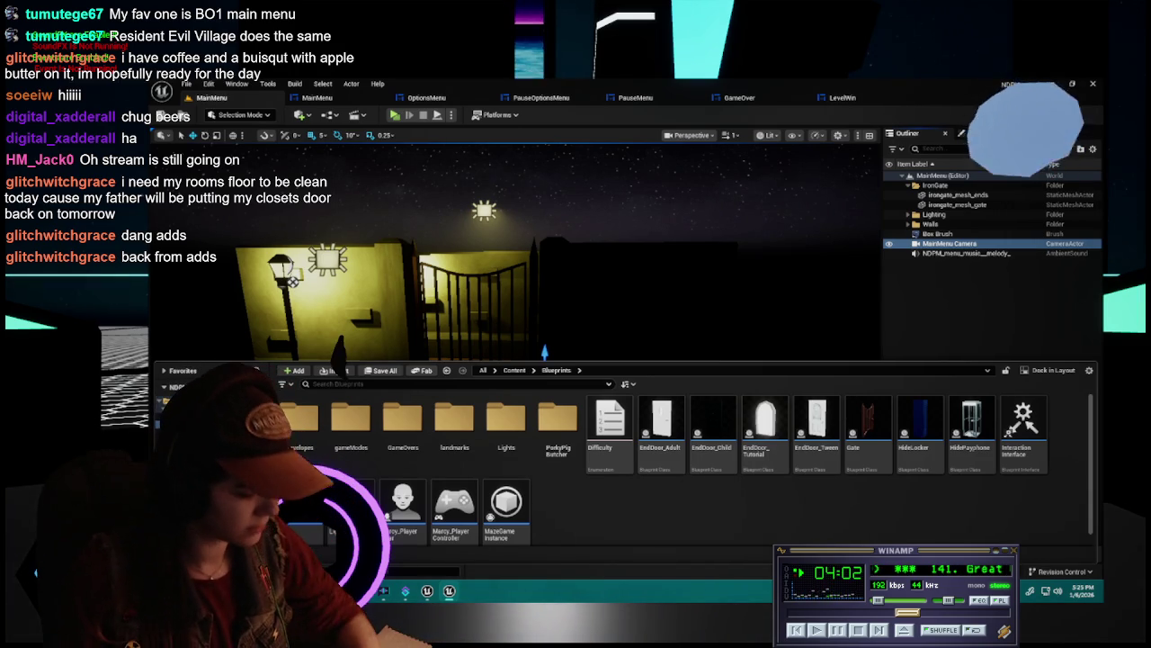
Hide the Content Drawer and fly the view in closer to the lamp-lit iron gate
key("ctrl+space")
left_click_drag(638, 393, 620, 394)
scroll(516, 278, "down", 1)
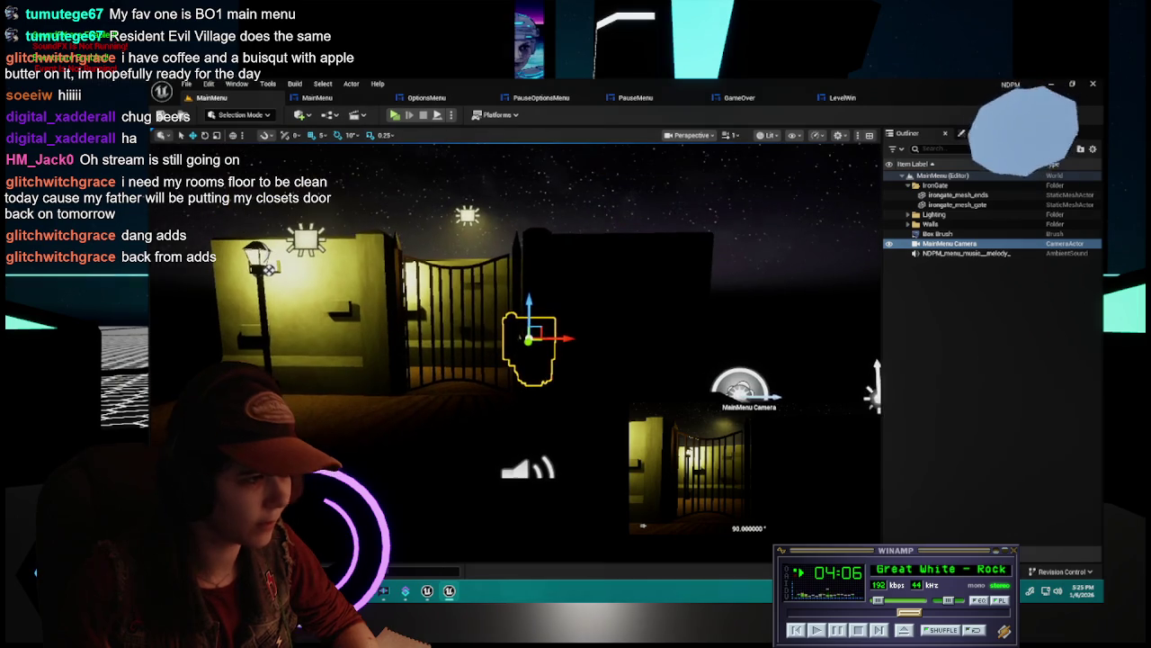
scroll(516, 351, "up", 3)
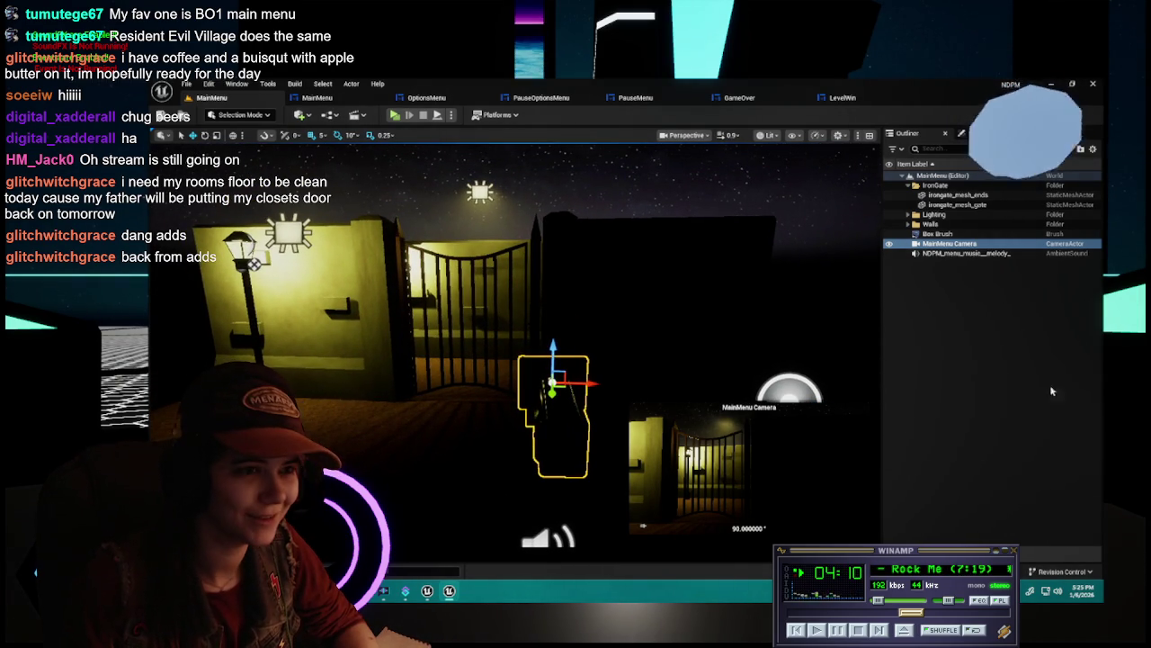
key("Up")
key("Right")
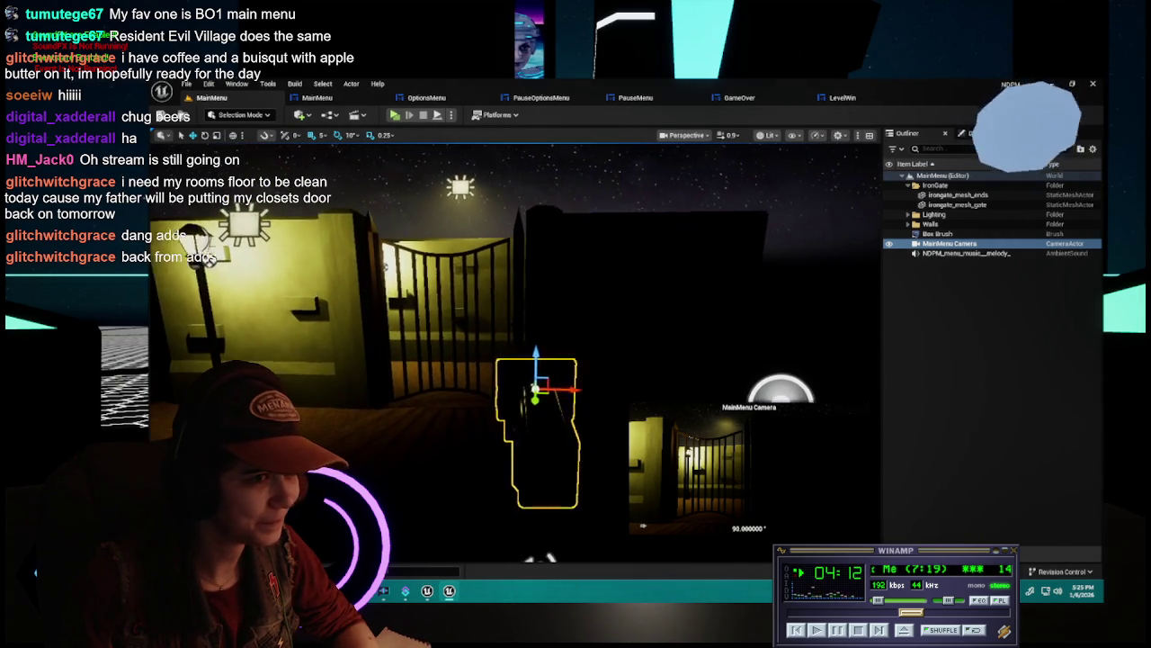
Toggle the Content Drawer open and closed, then switch to the MainMenu widget blueprint
key("ctrl+space")
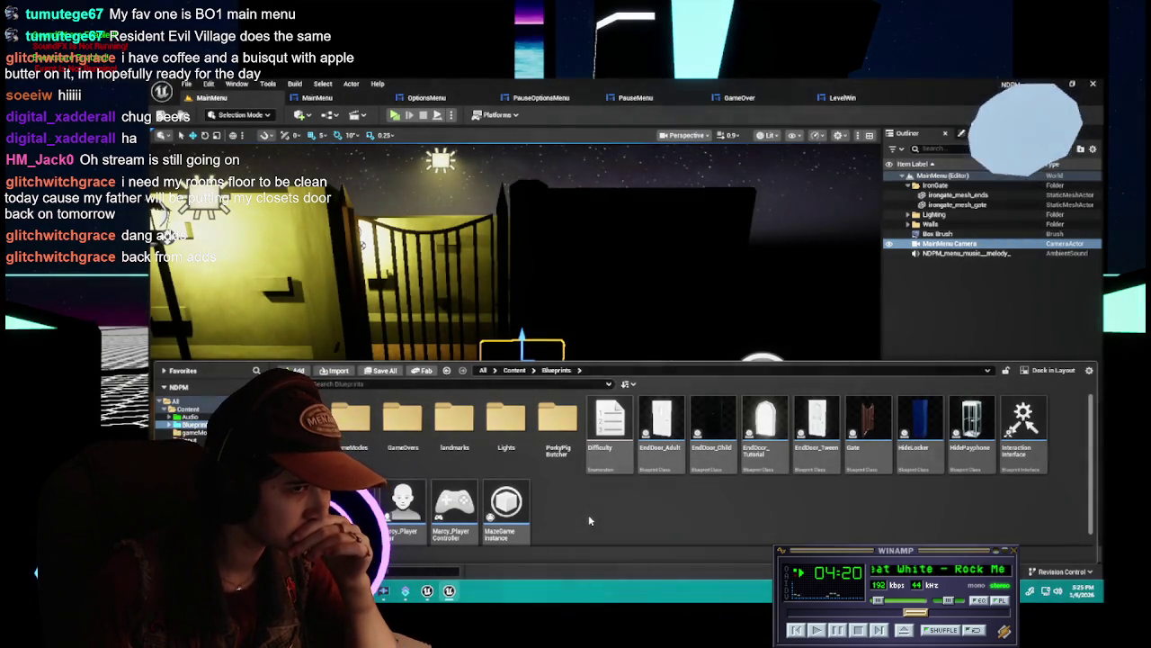
left_click(975, 326)
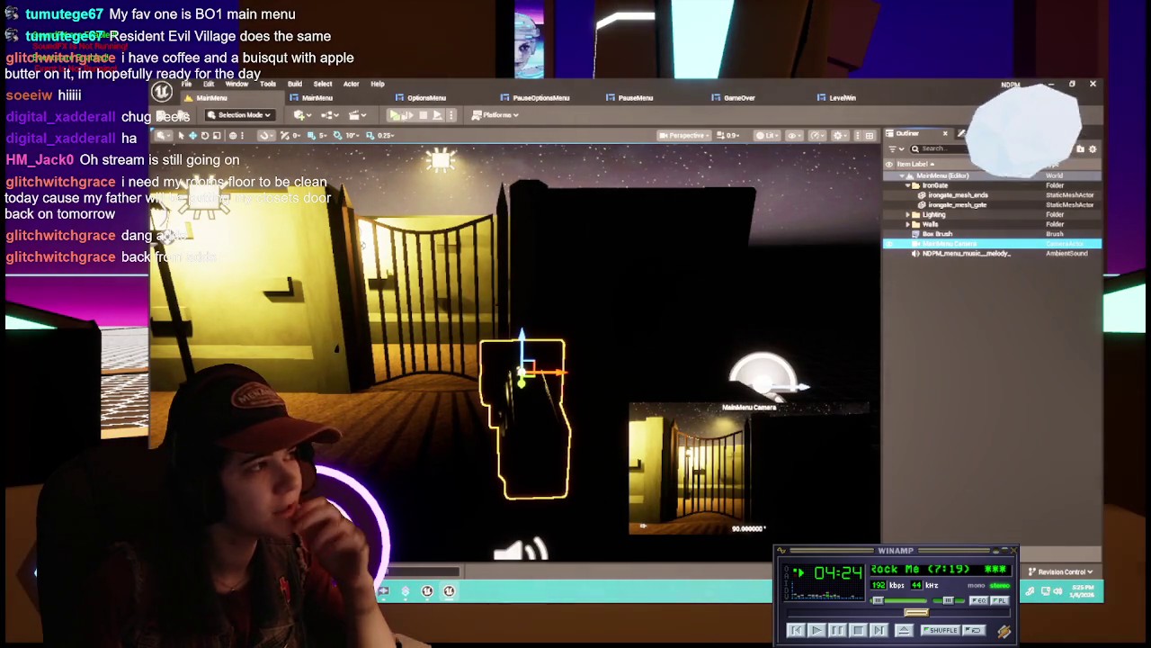
left_click(351, 99)
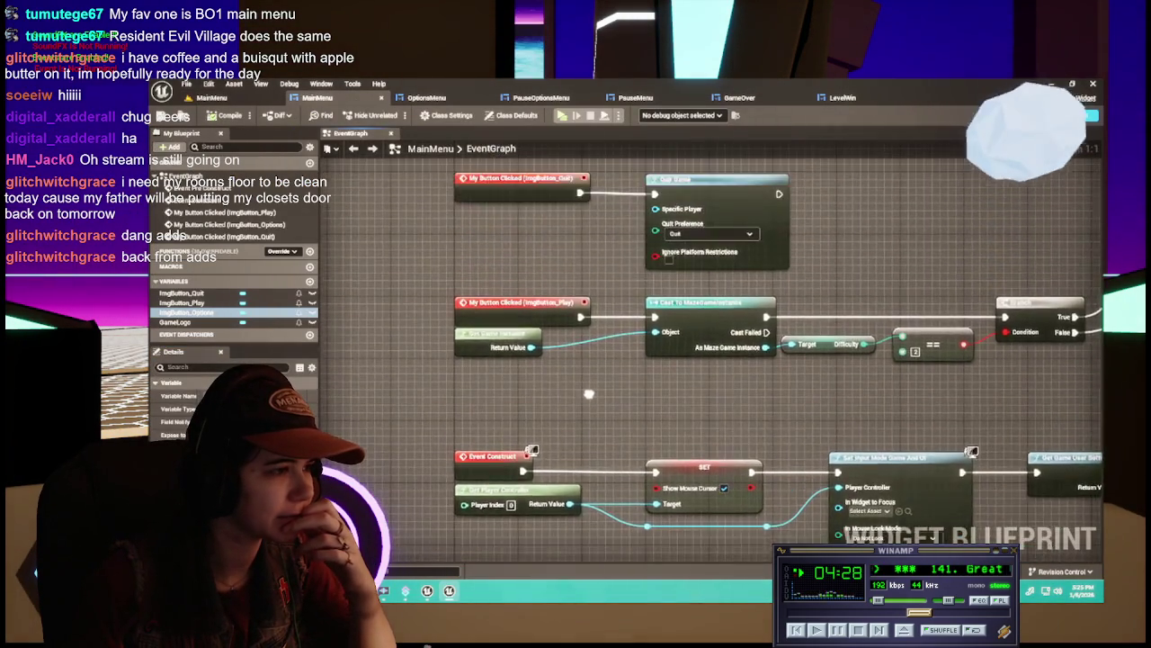
Select the ImgButton_Options click event node in the MainMenu Event Graph
mouse_move(496, 372)
left_mouse_down()
mouse_move(619, 417)
mouse_move(615, 380)
left_mouse_up()
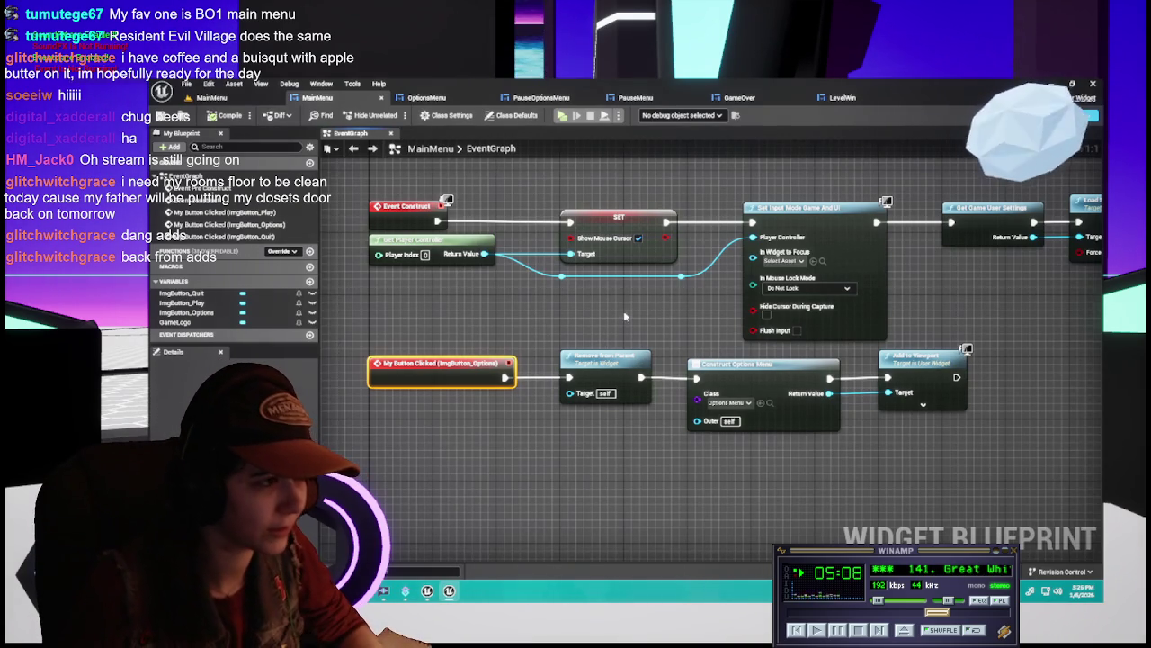
left_click(624, 315)
mouse_move(623, 316)
left_mouse_down()
mouse_move(734, 194)
mouse_move(717, 341)
left_mouse_up()
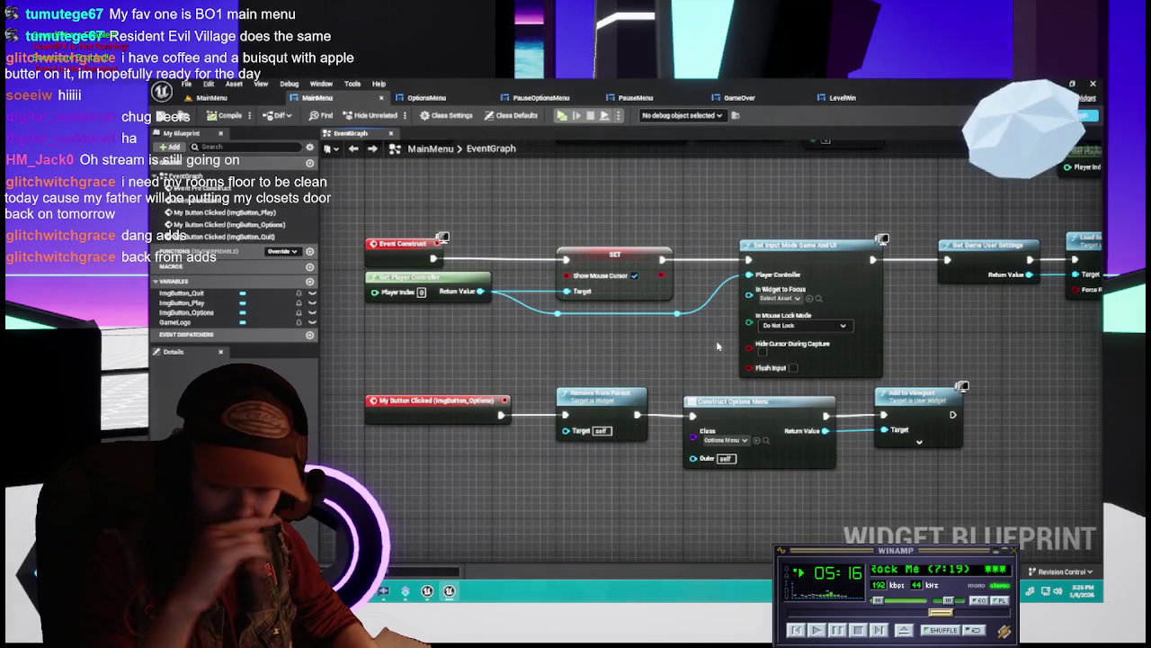
mouse_move(717, 346)
left_mouse_down()
mouse_move(681, 354)
mouse_move(694, 357)
left_mouse_up()
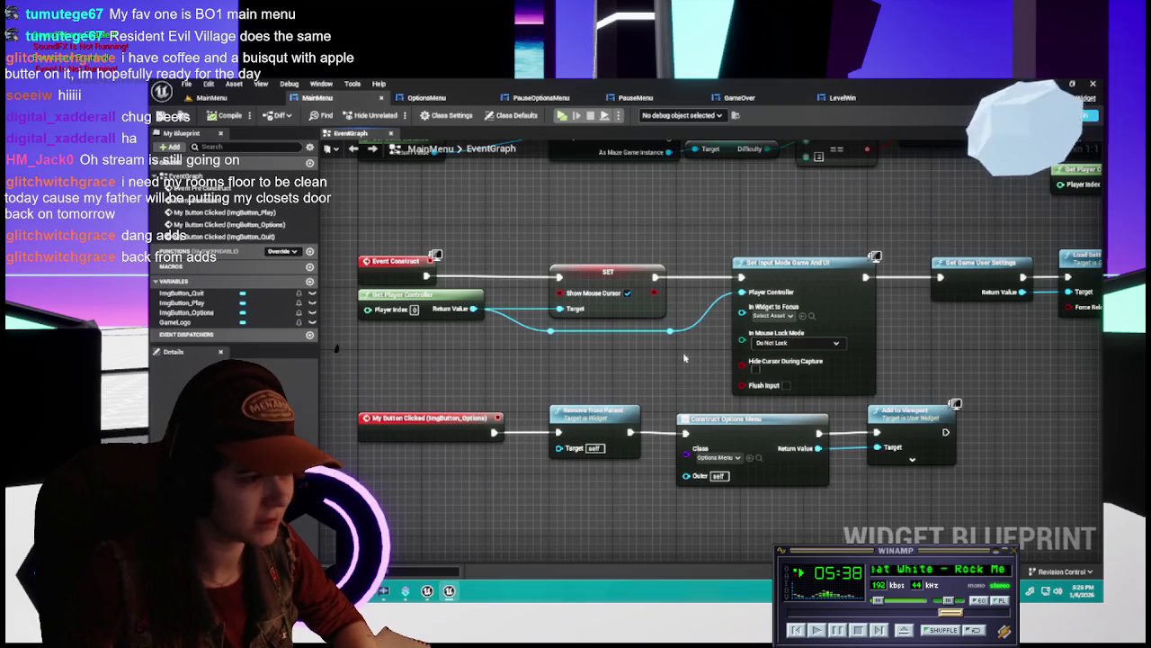
Return to the MainMenu level, deselect the camera, and launch Play in Standalone Game mode
left_click(213, 97)
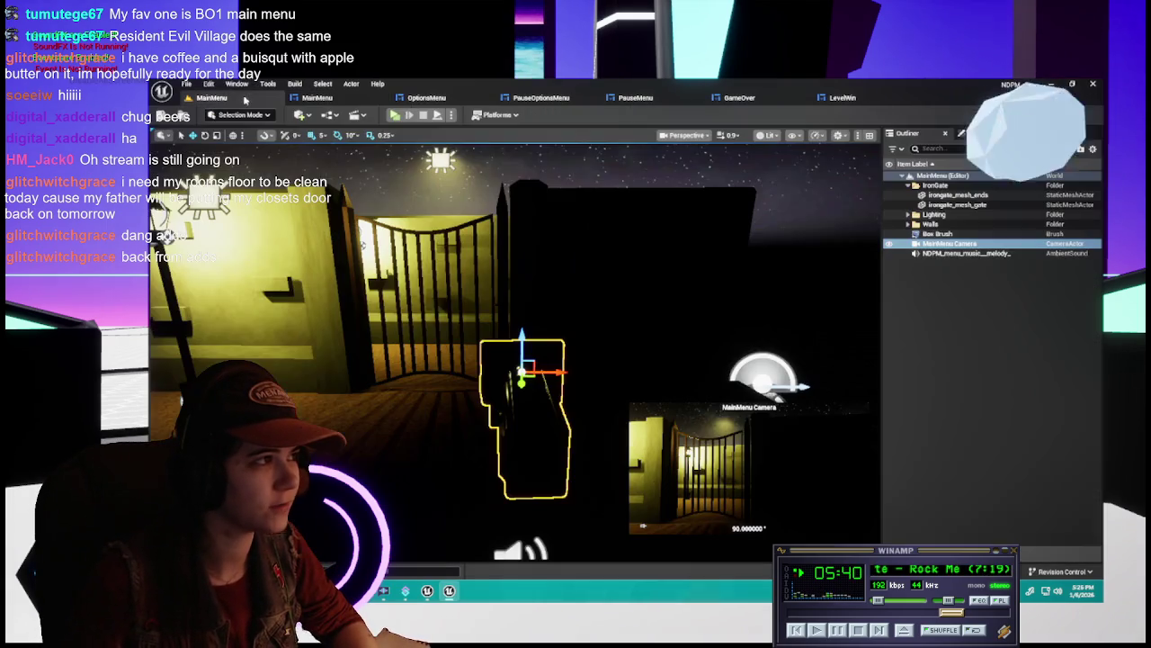
left_click(976, 321)
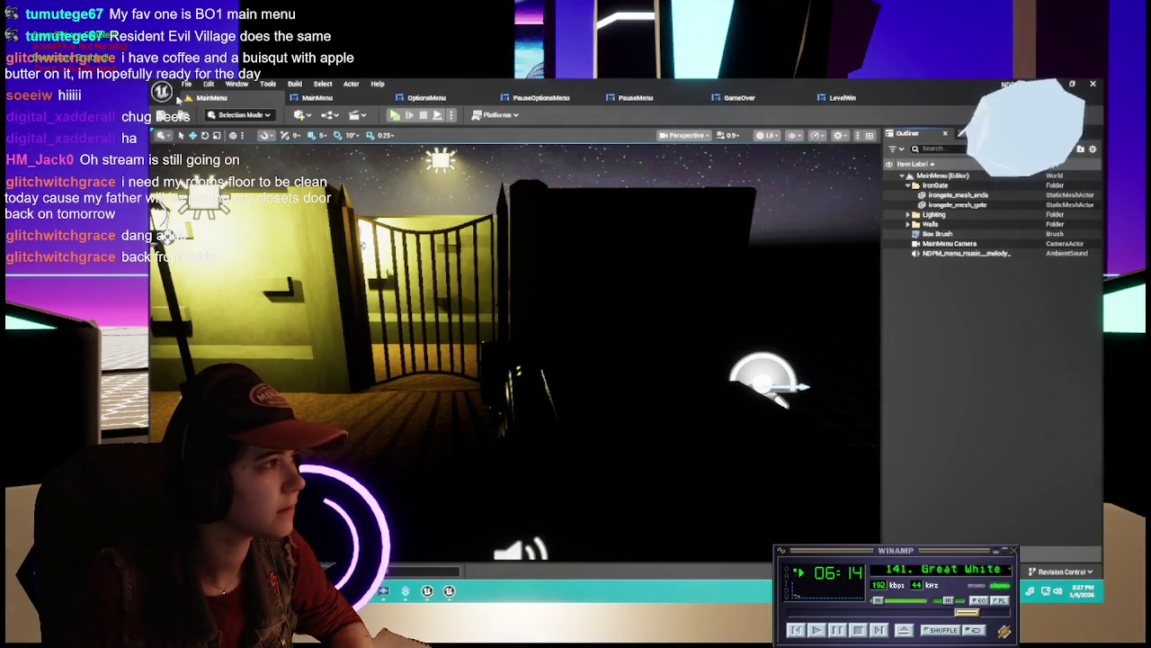
left_click(396, 115)
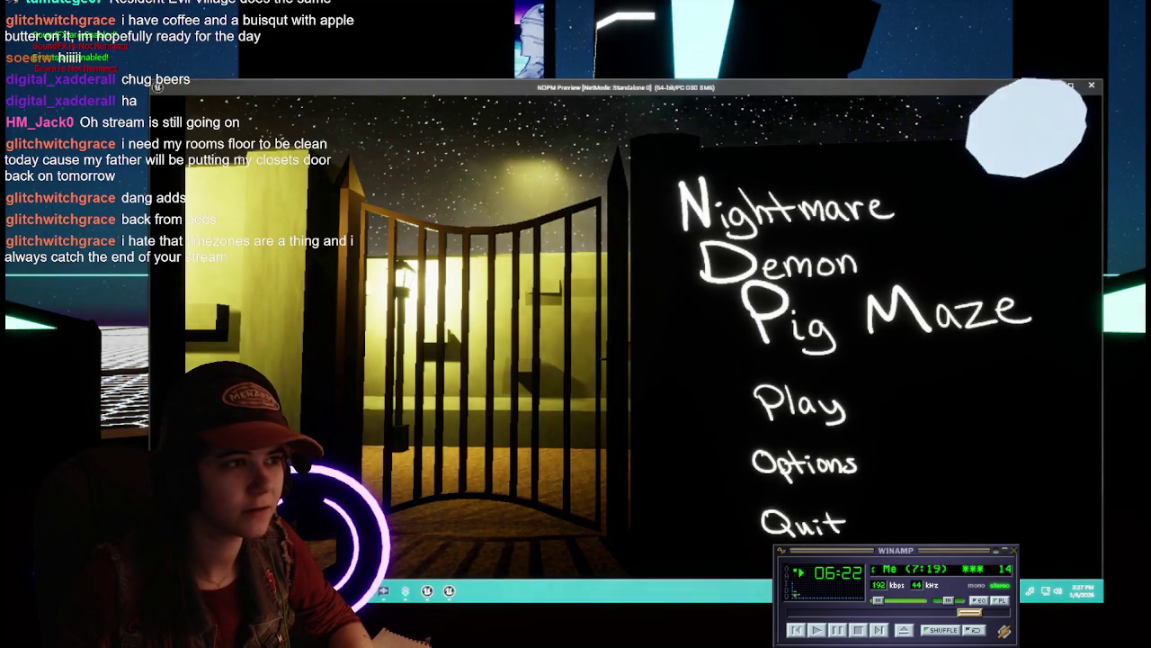
Snip a screenshot of the title screen, then quit the standalone preview via its Quit button
key("super+shift+s")
mouse_move(1094, 98)
left_mouse_down()
mouse_move(1029, 241)
mouse_move(396, 531)
mouse_move(232, 572)
mouse_move(151, 575)
left_mouse_up()
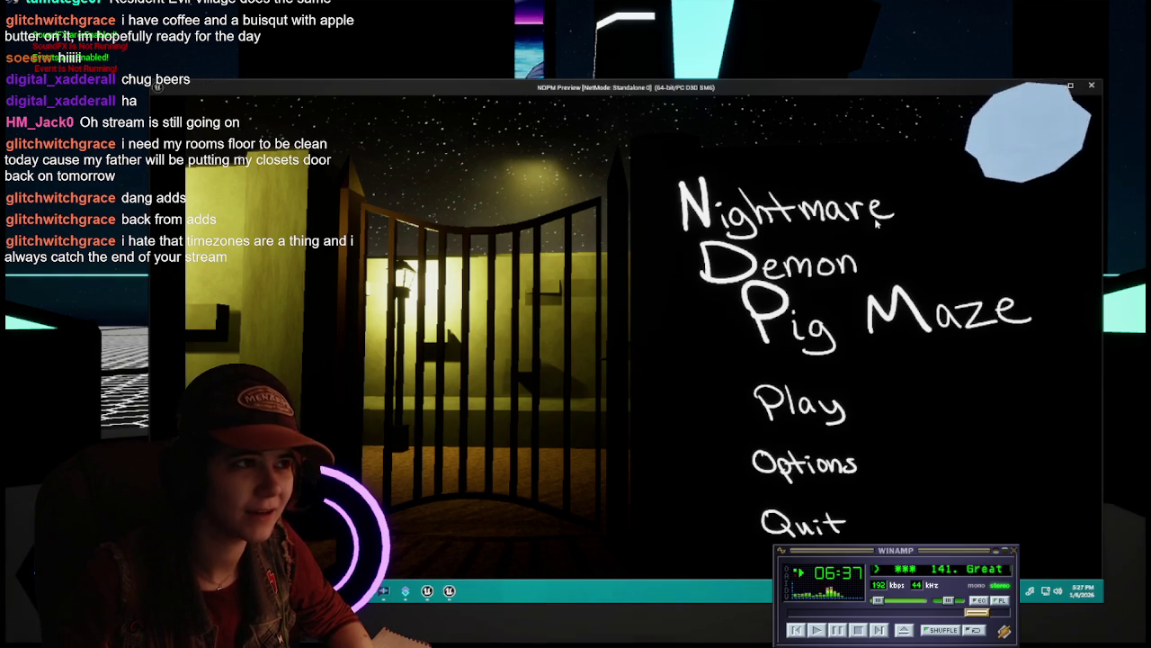
left_click(790, 532)
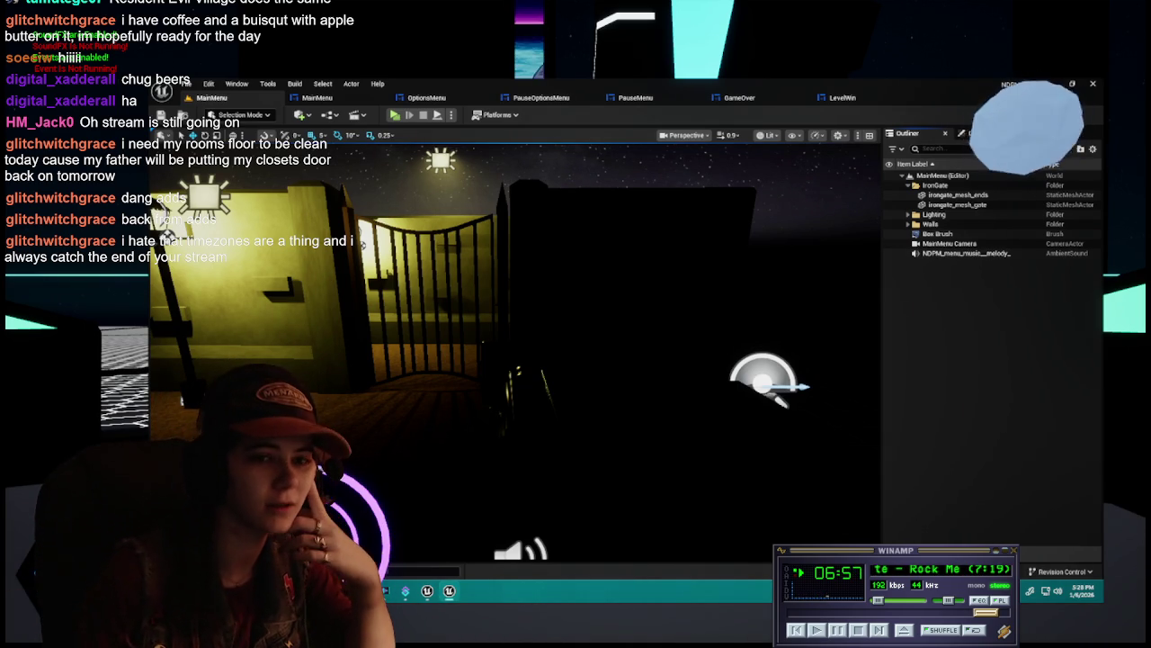
left_click(523, 414)
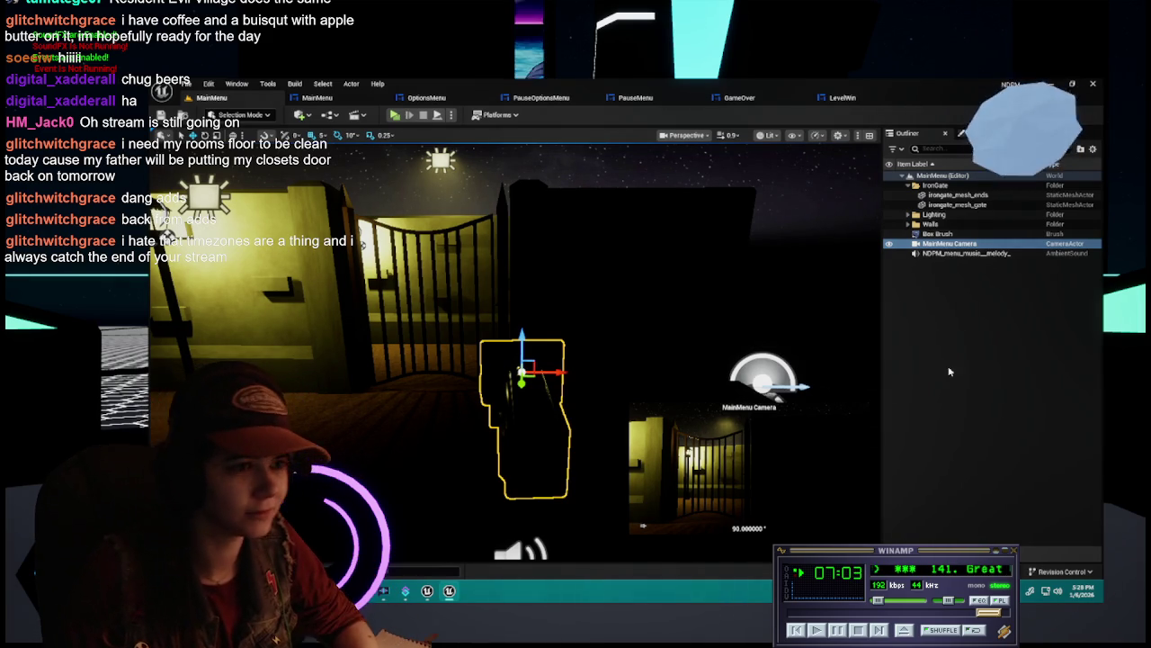
mouse_move(627, 330)
left_mouse_down()
mouse_move(626, 302)
mouse_move(594, 305)
left_mouse_up()
left_click(961, 344)
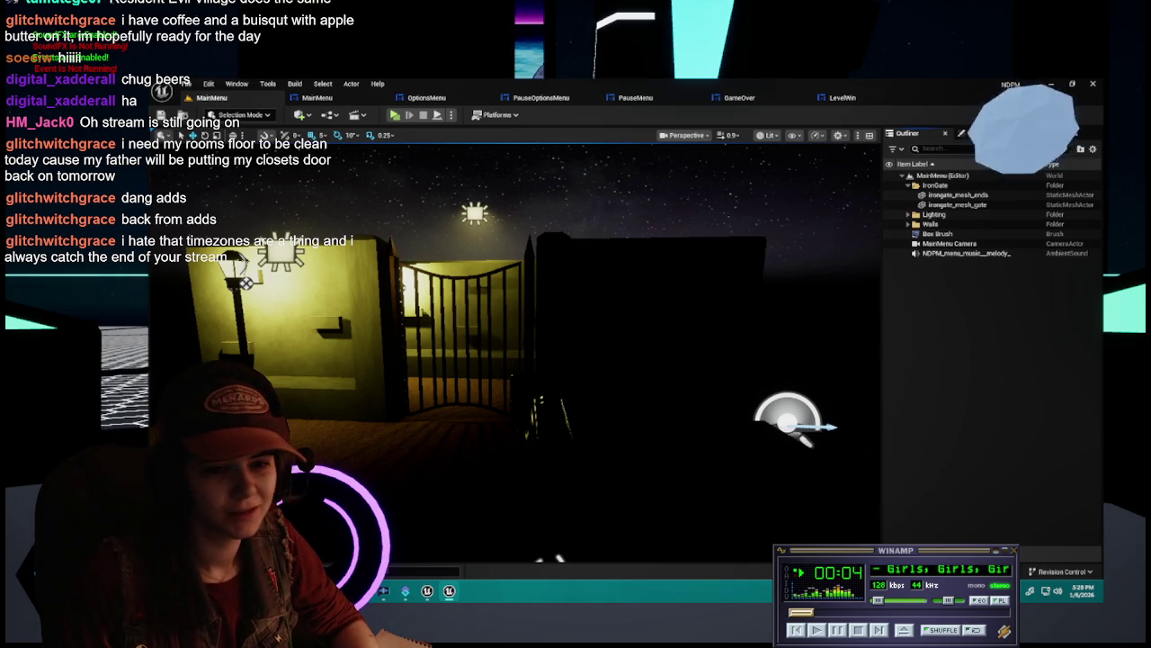
scroll(895, 594, "down", 2)
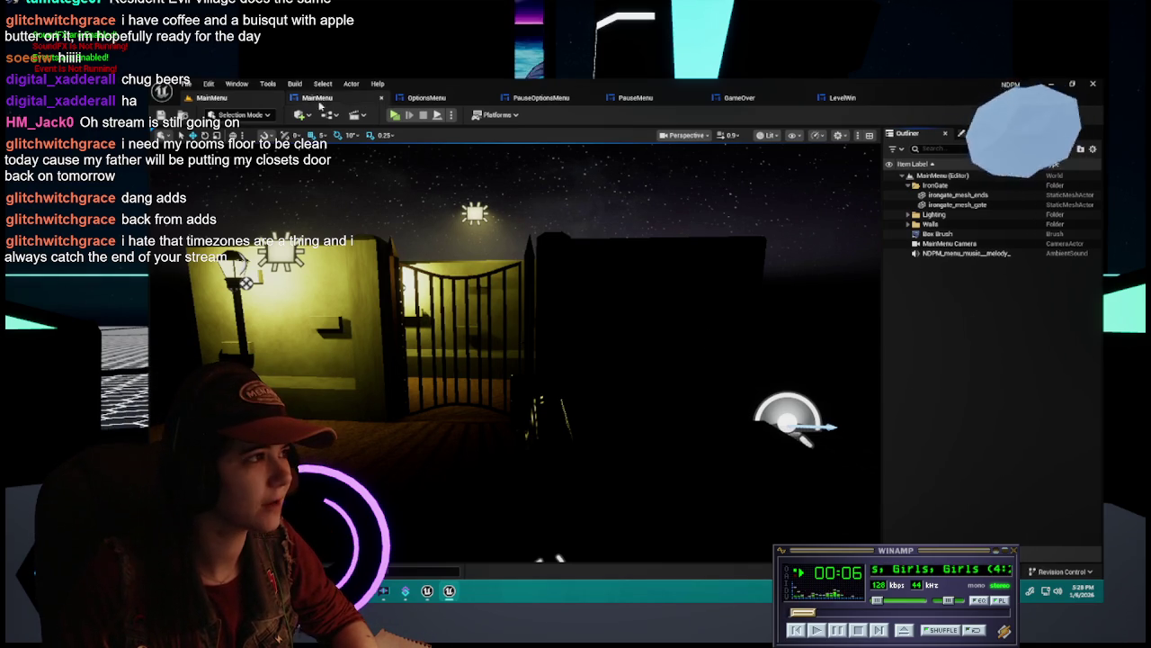
Close the MainMenu, OptionsMenu, PauseOptionsMenu, PauseMenu, GameOver and LevelWin widget blueprint tabs
left_click(317, 97)
left_click(243, 99)
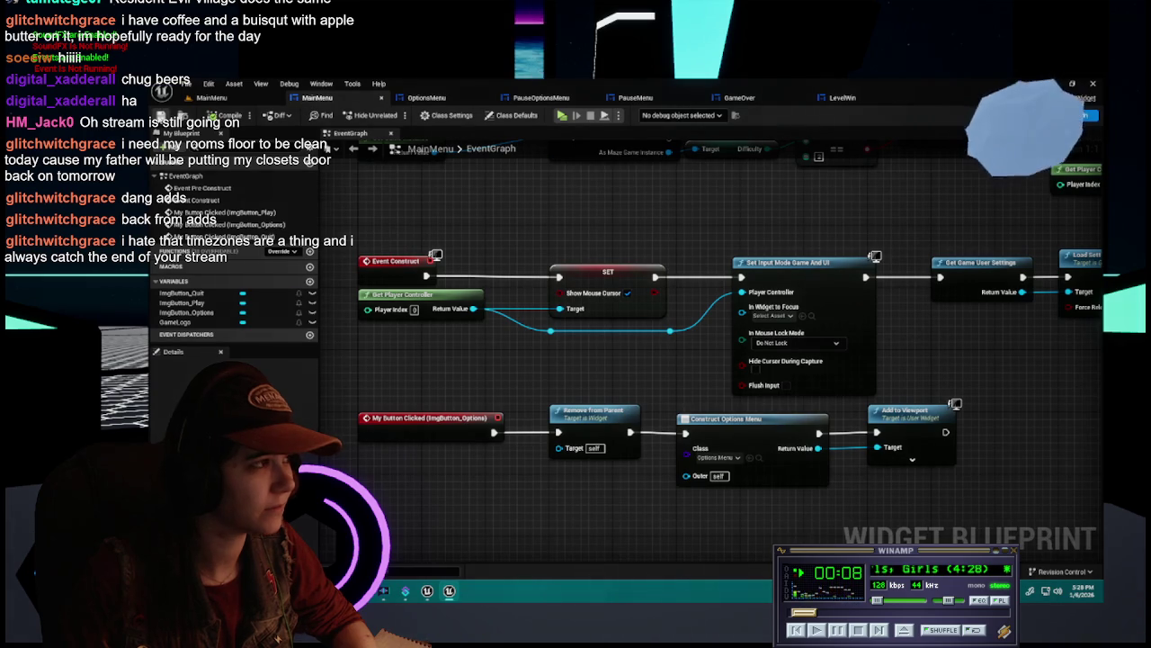
left_click(409, 97)
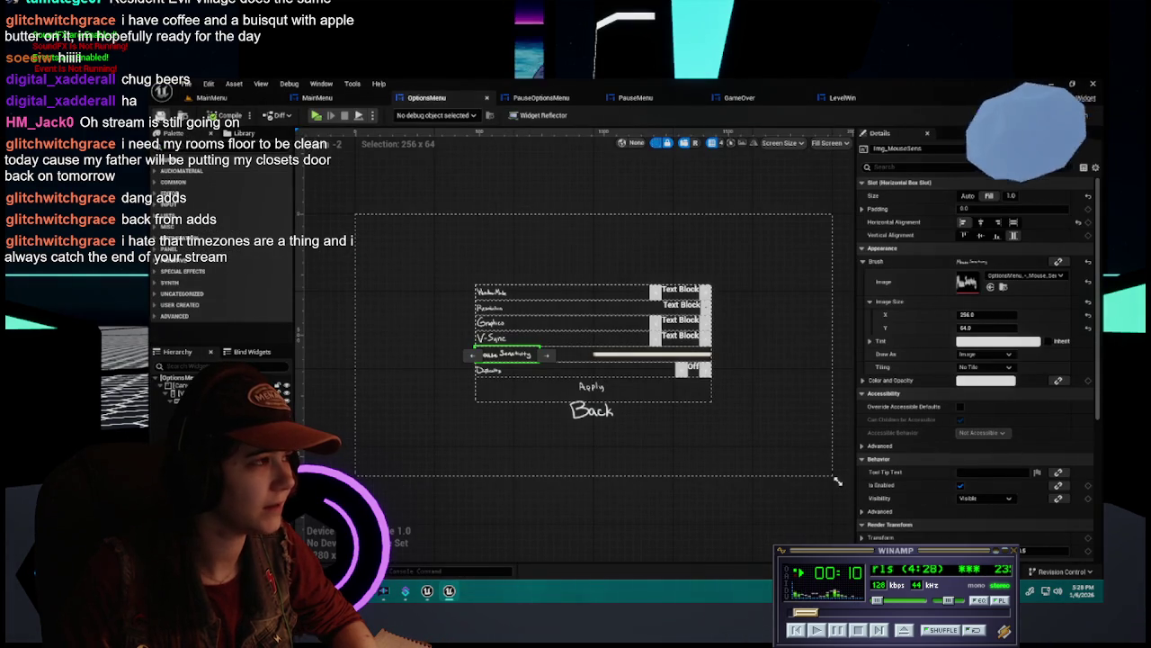
left_click(381, 97)
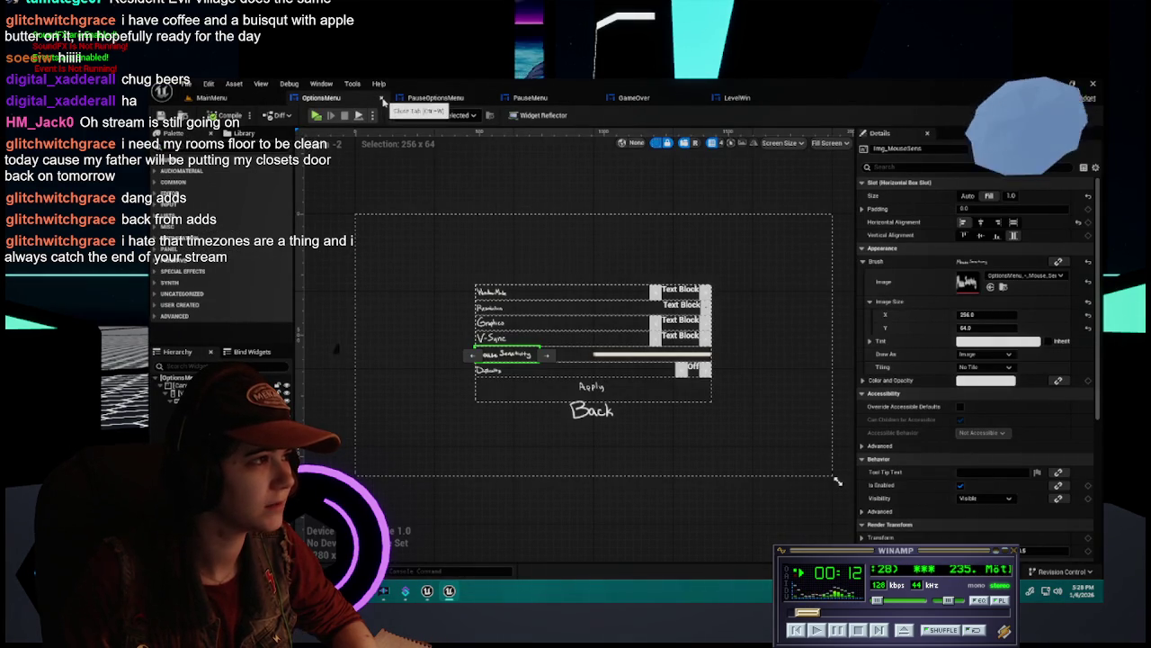
left_click(382, 97)
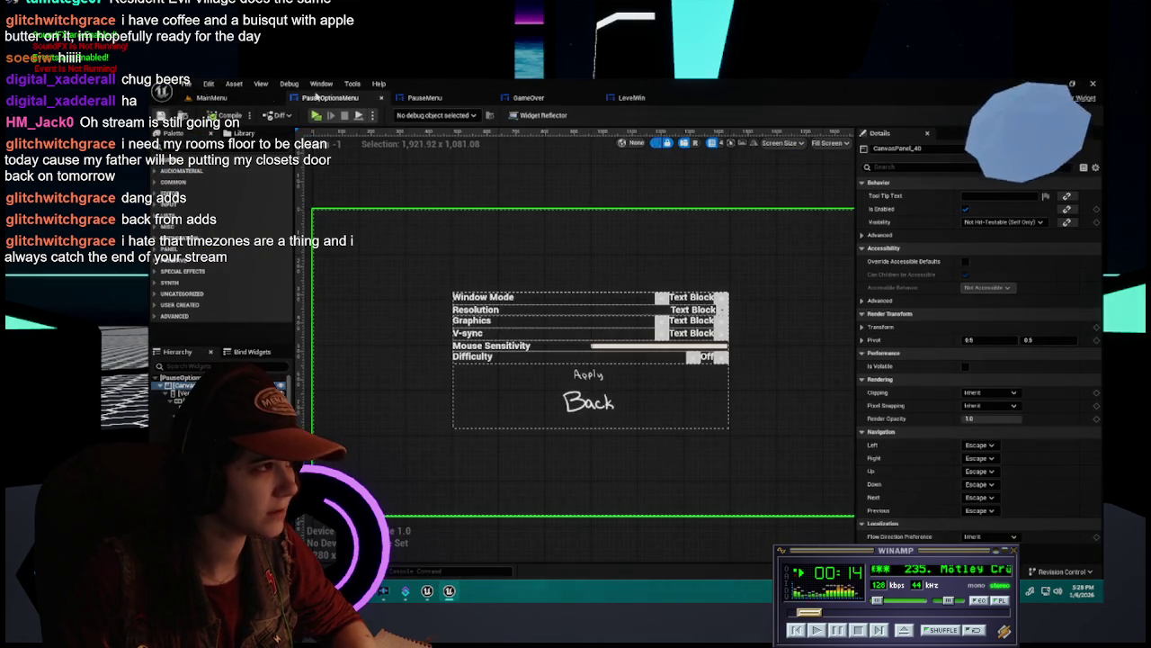
left_click(381, 97)
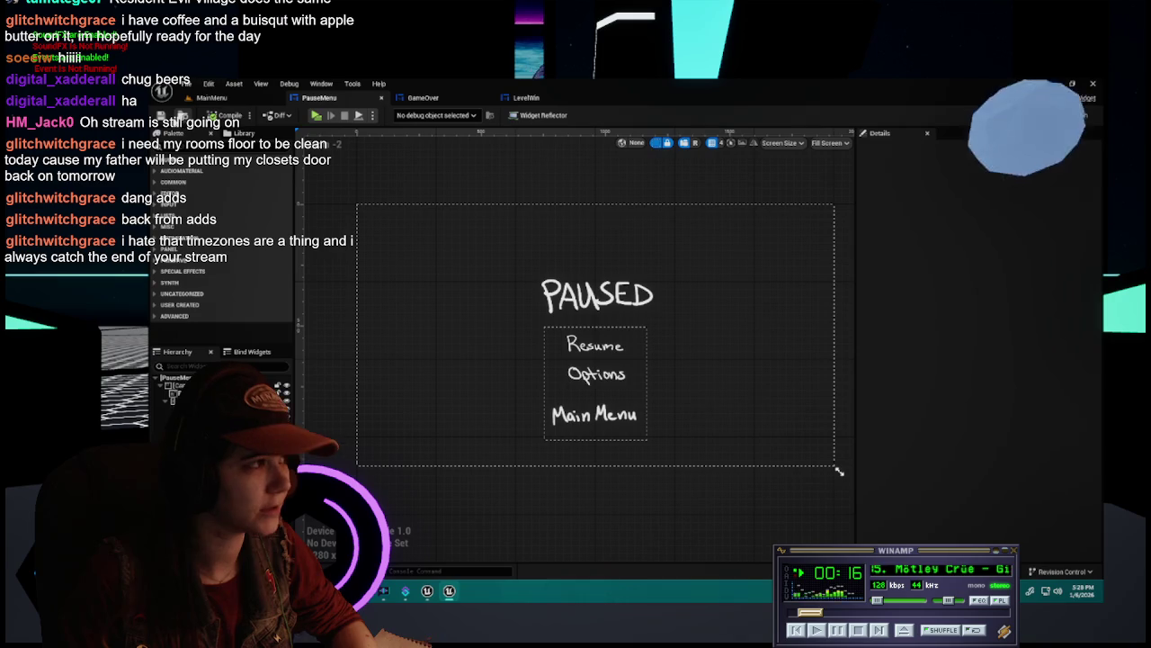
left_click(382, 97)
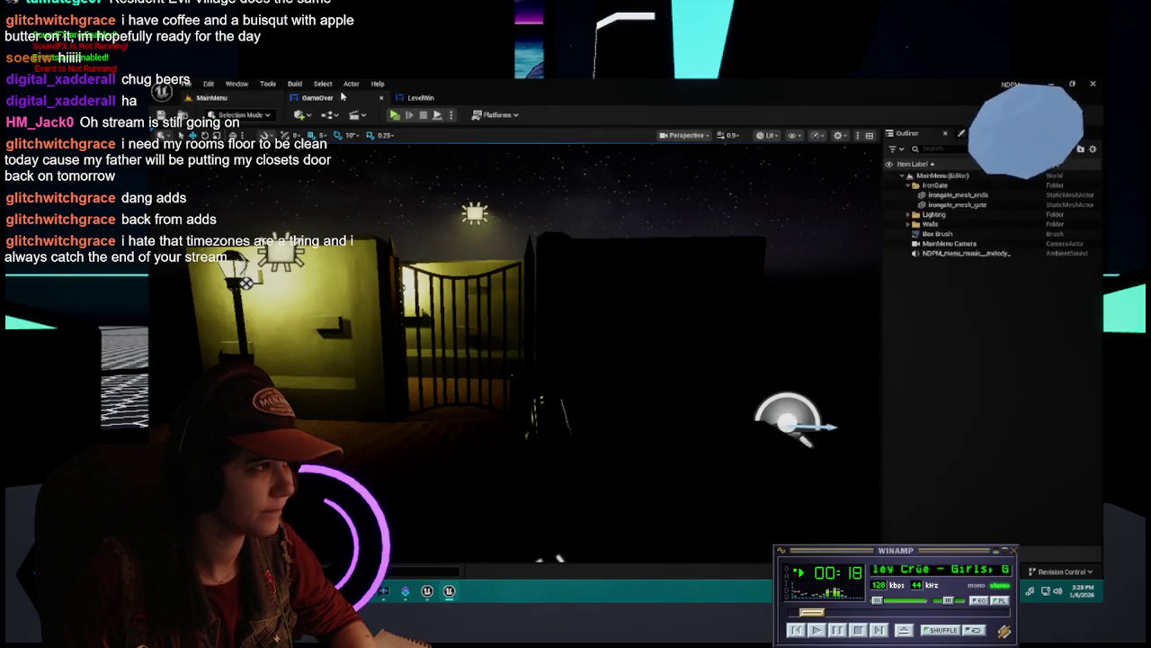
left_click(342, 96)
left_click(381, 98)
left_click(386, 101)
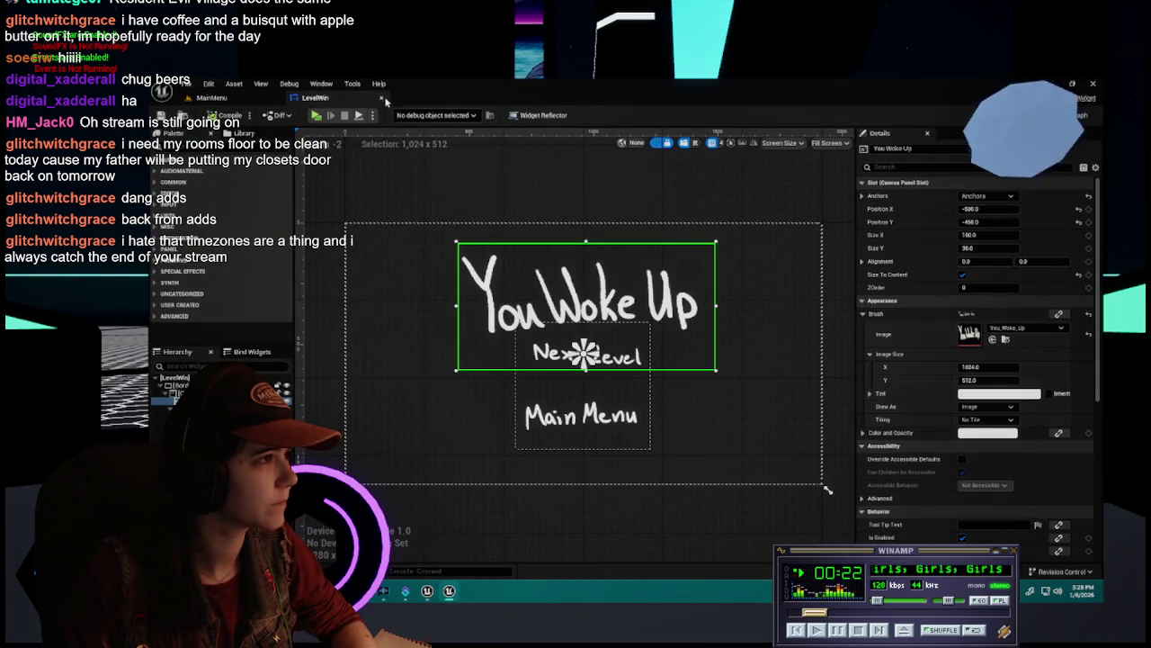
left_click(384, 99)
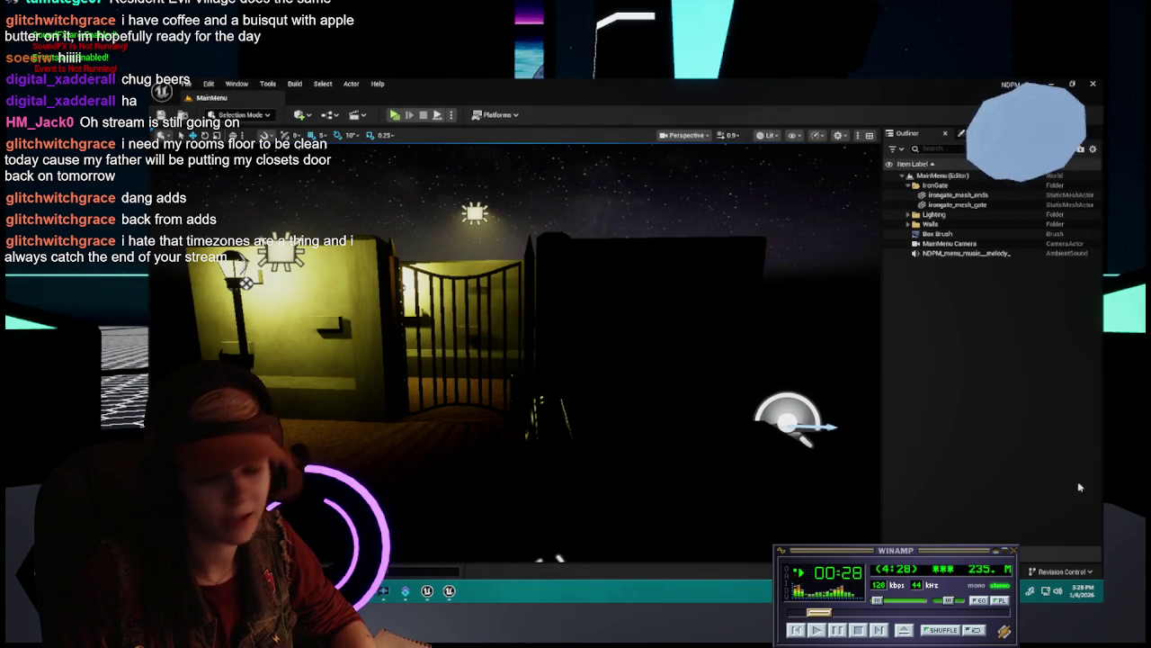
Fly the viewport camera forward until it is close to the lamp-lit wall and iron gate
key("Left")
key("Up")
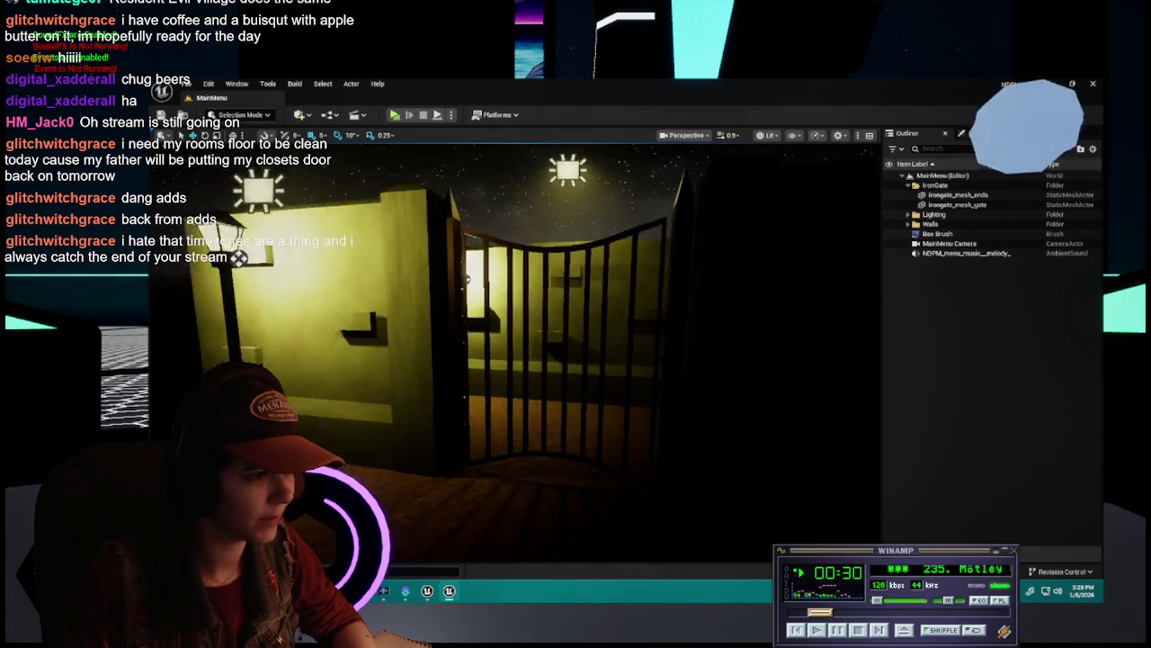
key("Up")
key("Right")
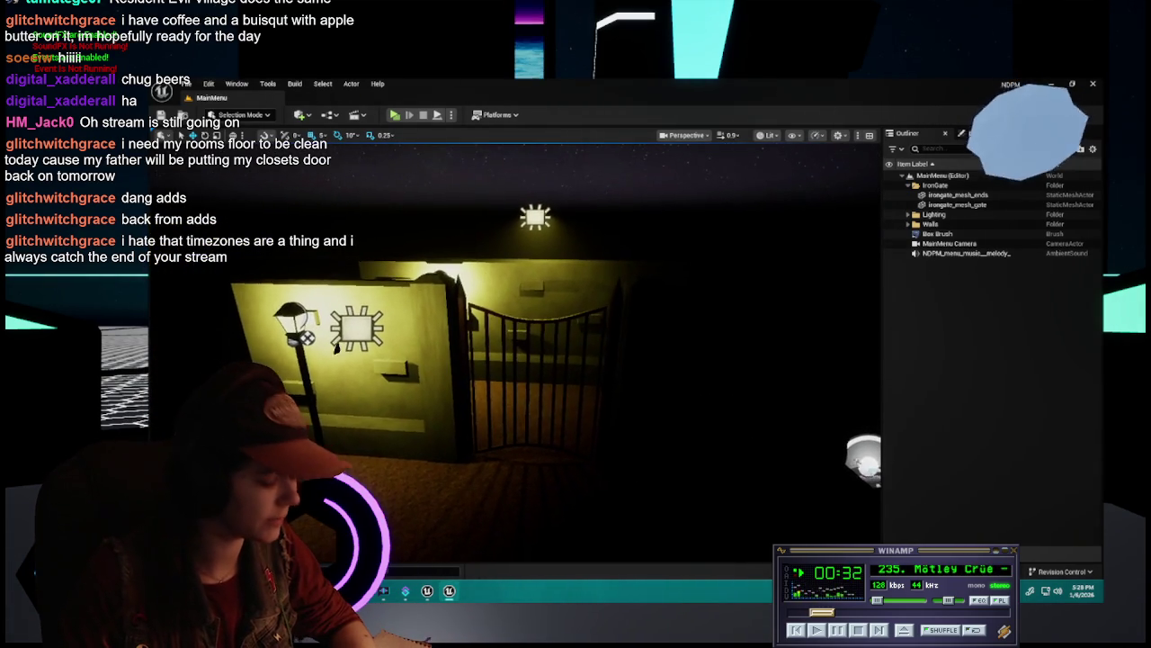
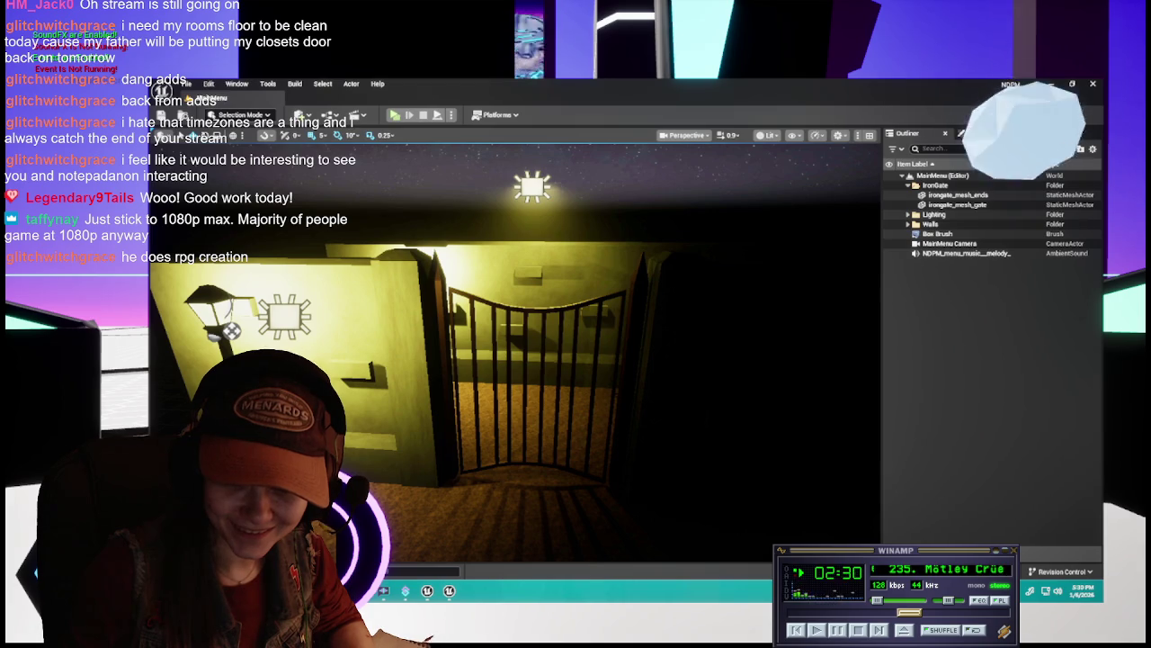
Switch from Unreal Editor to the browser window playing the Twitch video
key("alt+Tab")
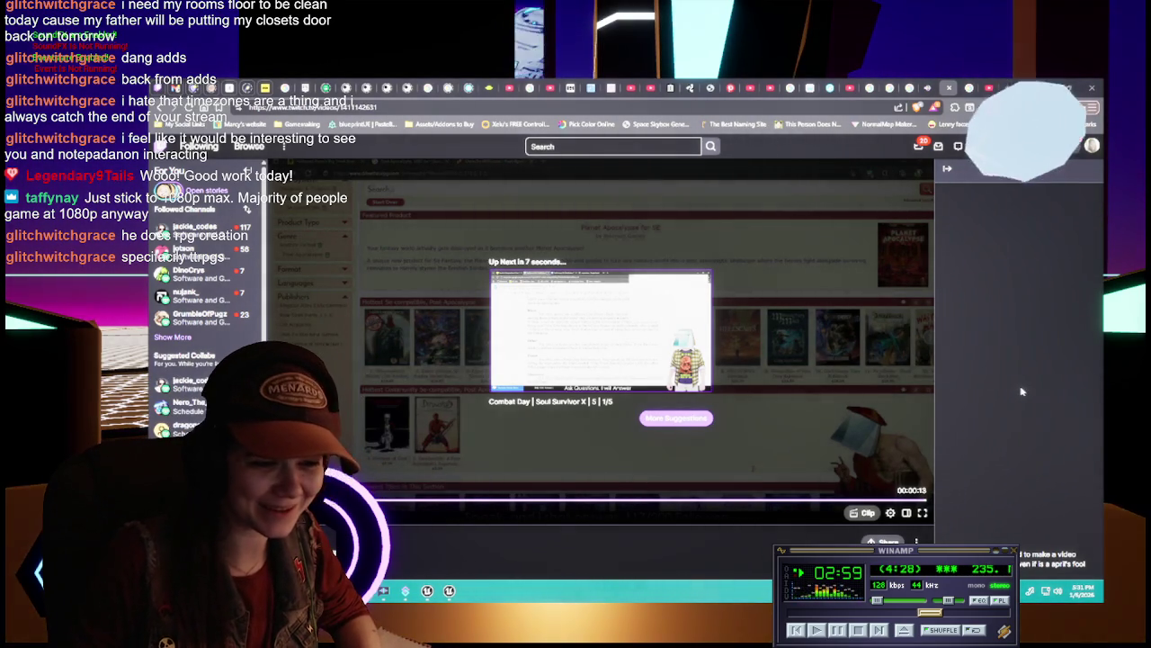
Let the queued Soul Survivor X video autoplay to the TTRPG rulebook draft
scroll(958, 458, "down", 1)
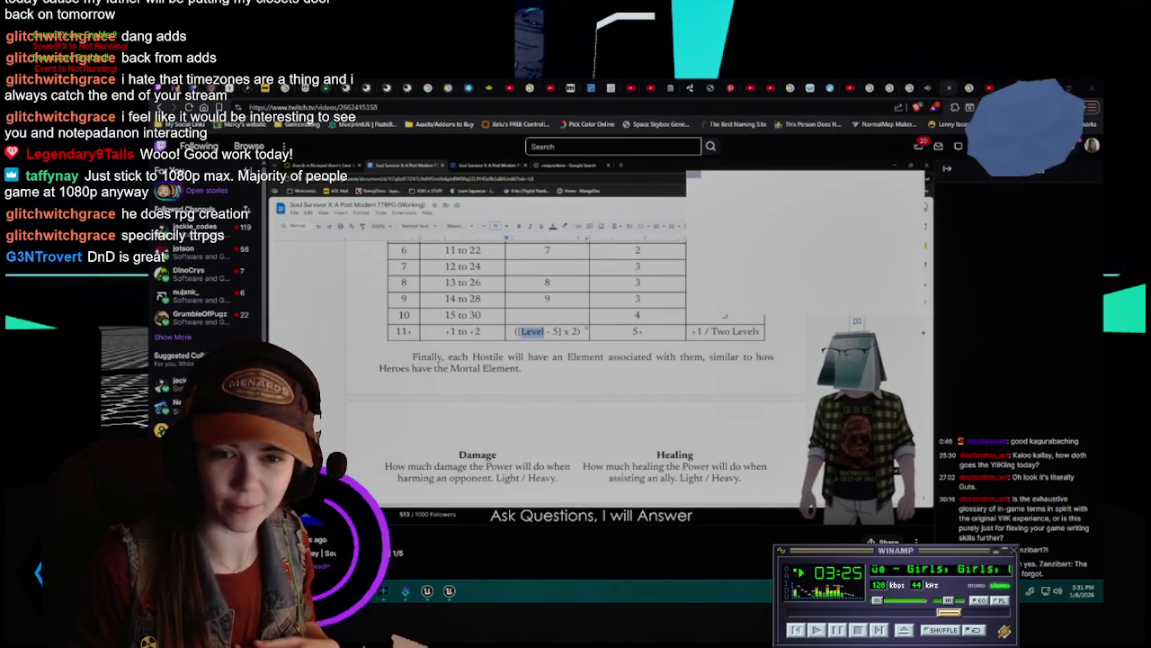
Pause the Twitch video at the rulebook's 'The Most Important Note' section
scroll(575, 369, "down", 10)
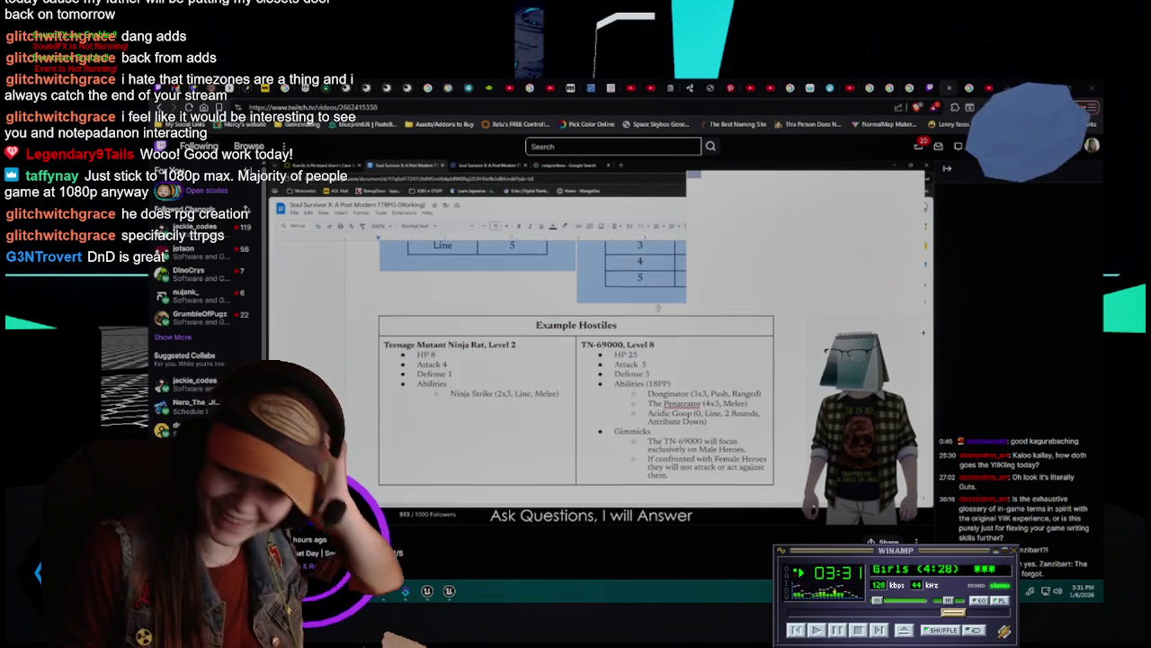
scroll(575, 369, "down", 5)
scroll(338, 346, "up", 5)
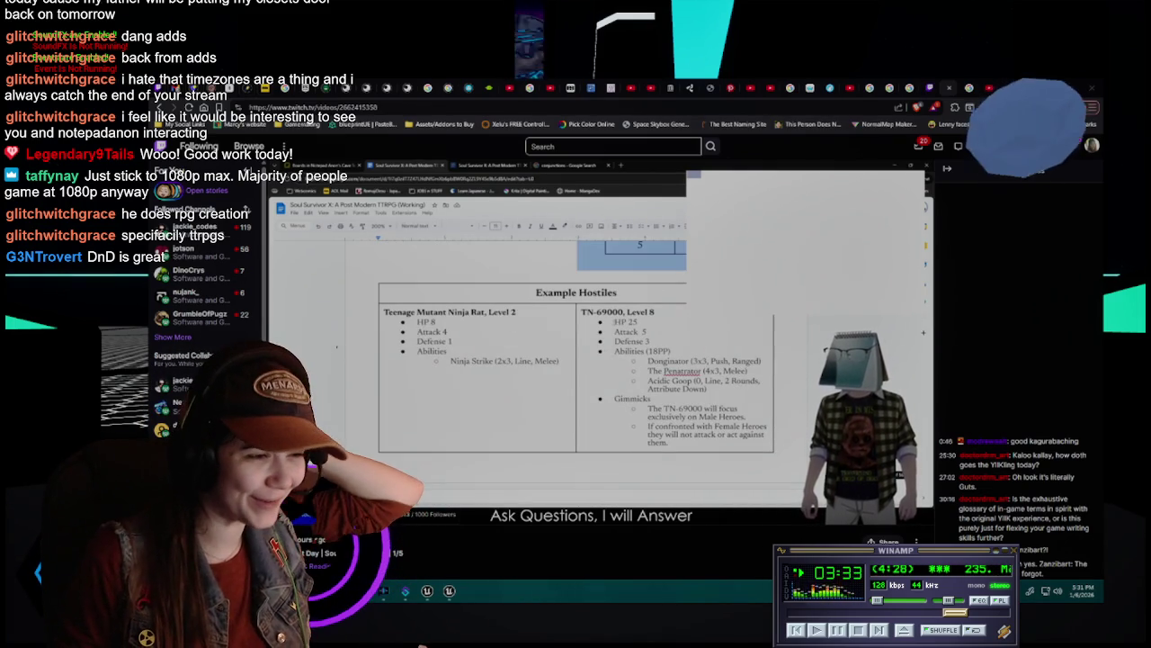
key("Delete")
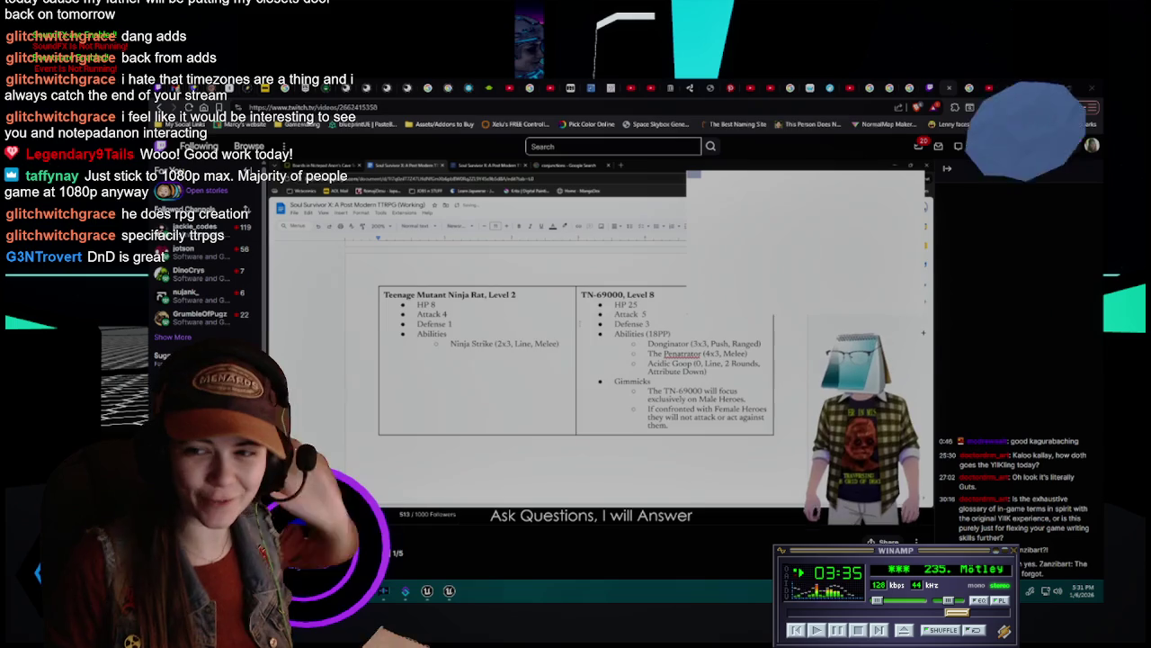
scroll(579, 325, "down", 5)
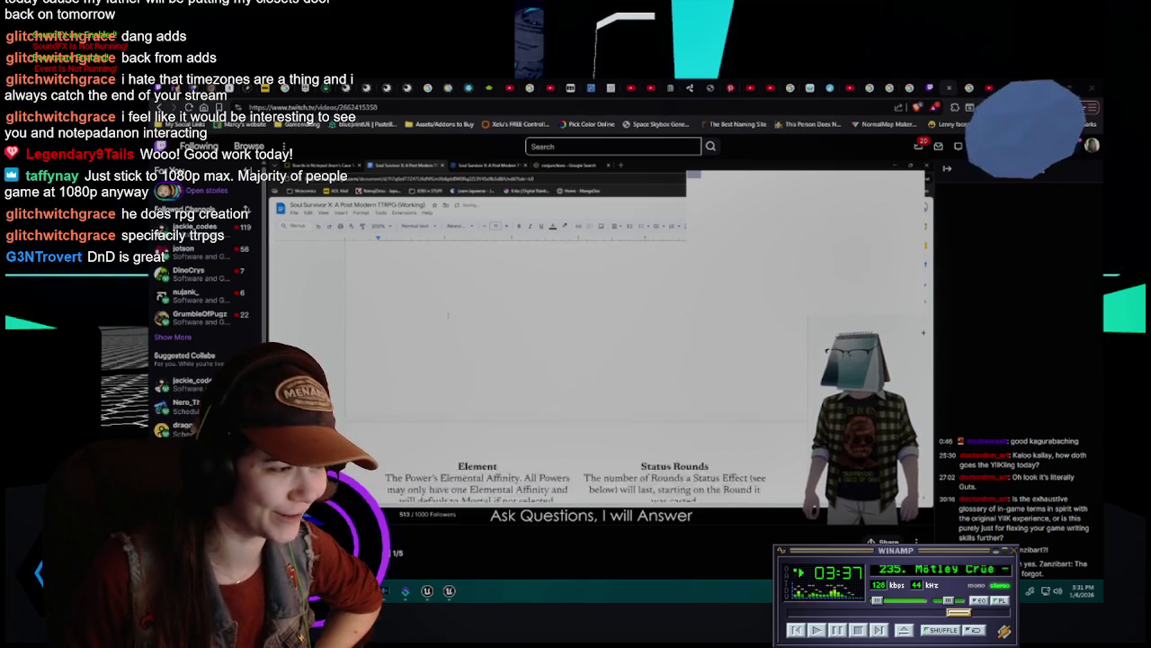
scroll(699, 405, "down", 5)
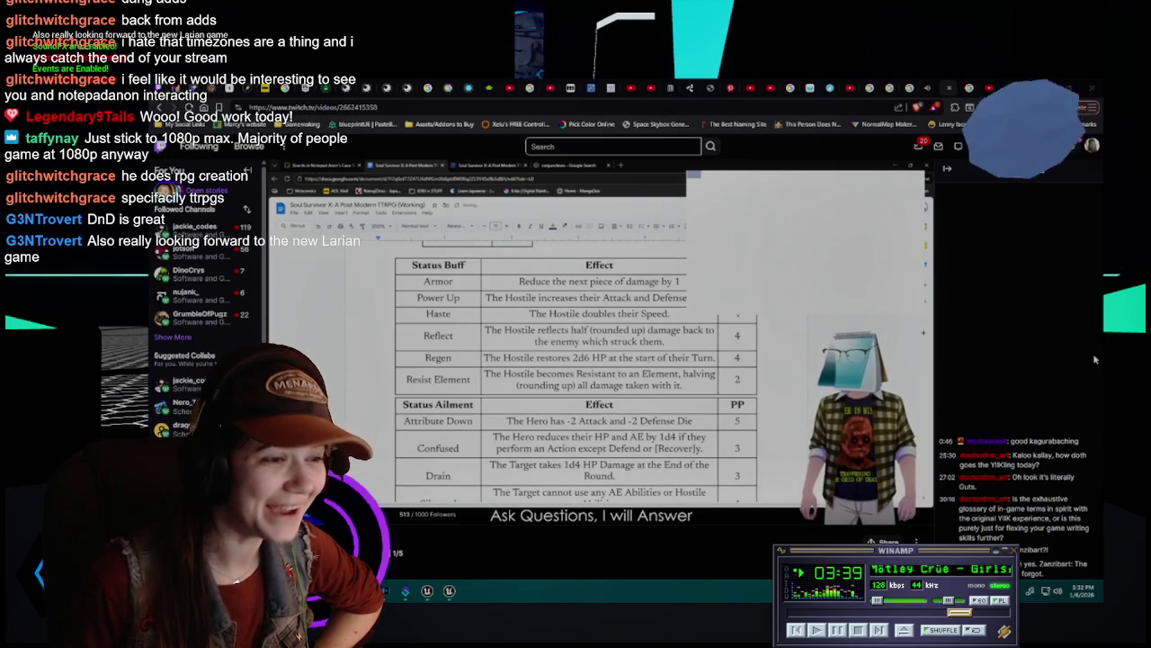
scroll(629, 377, "down", 10)
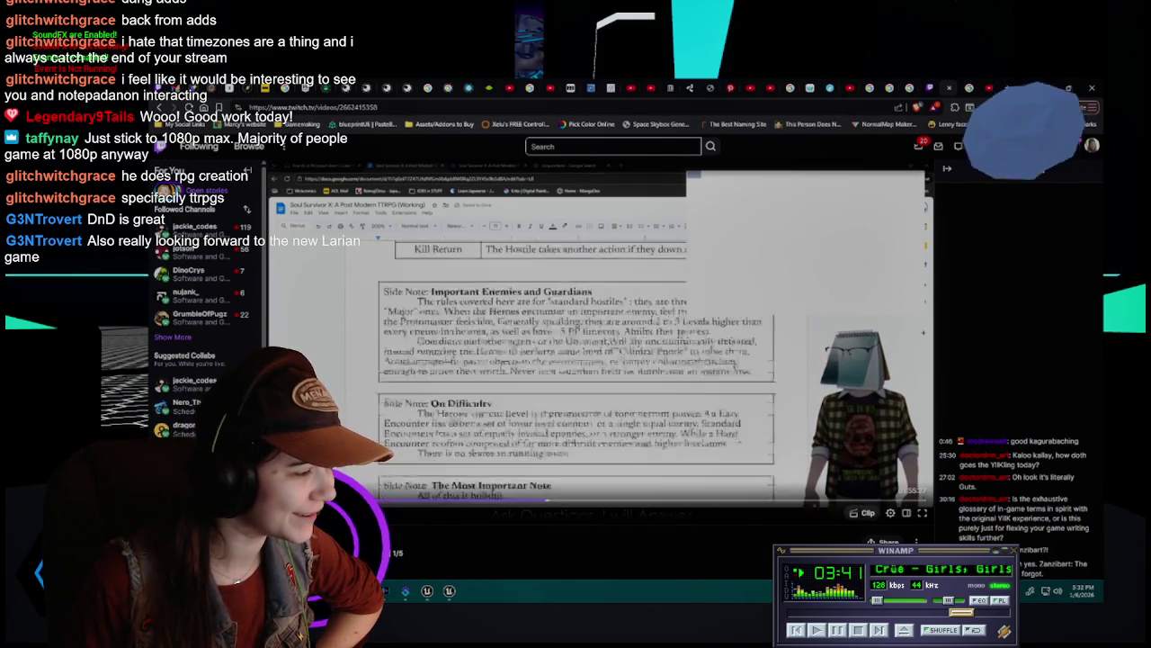
left_click(632, 439)
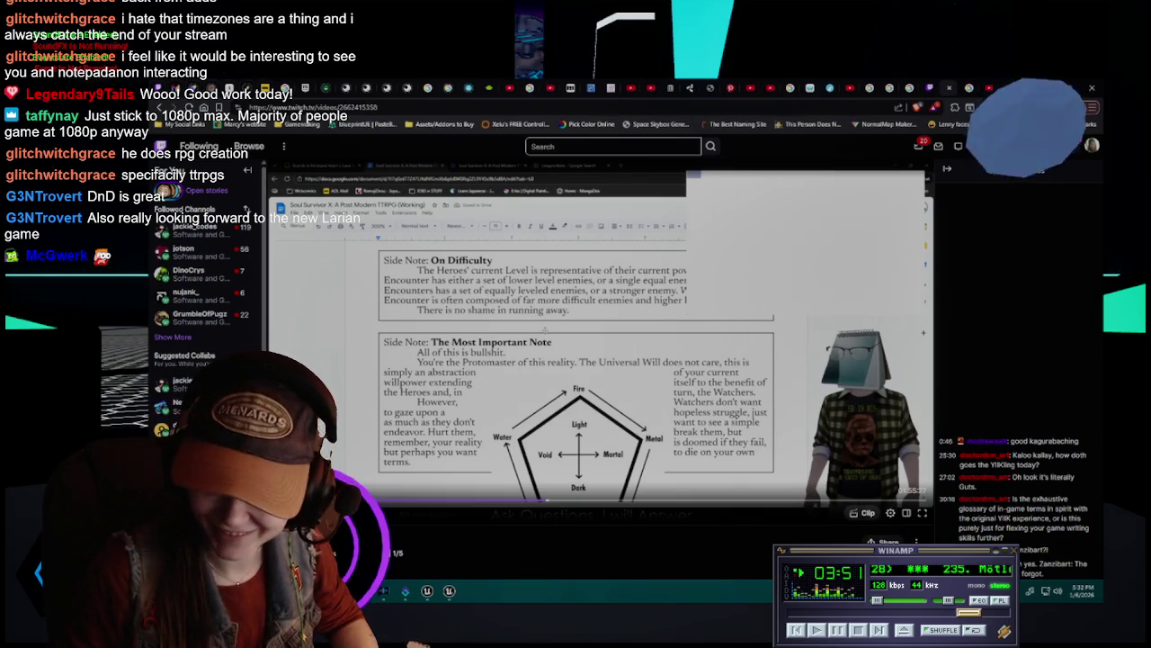
scroll(509, 570, "down", 2)
scroll(673, 537, "up", 2)
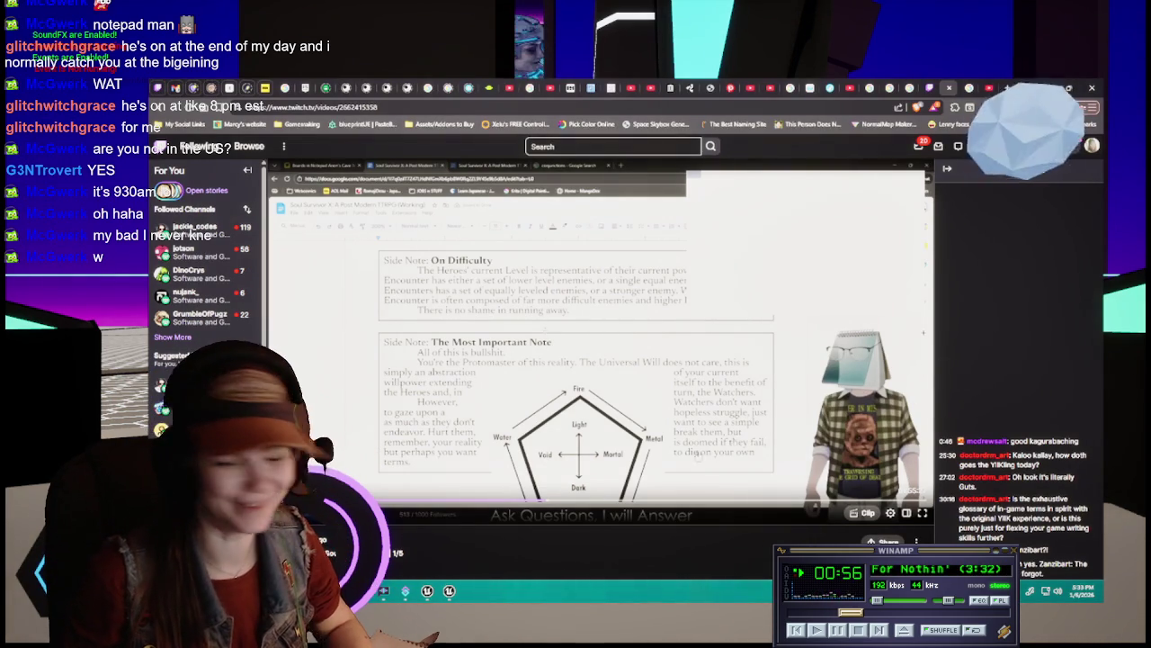
scroll(582, 524, "down", 3)
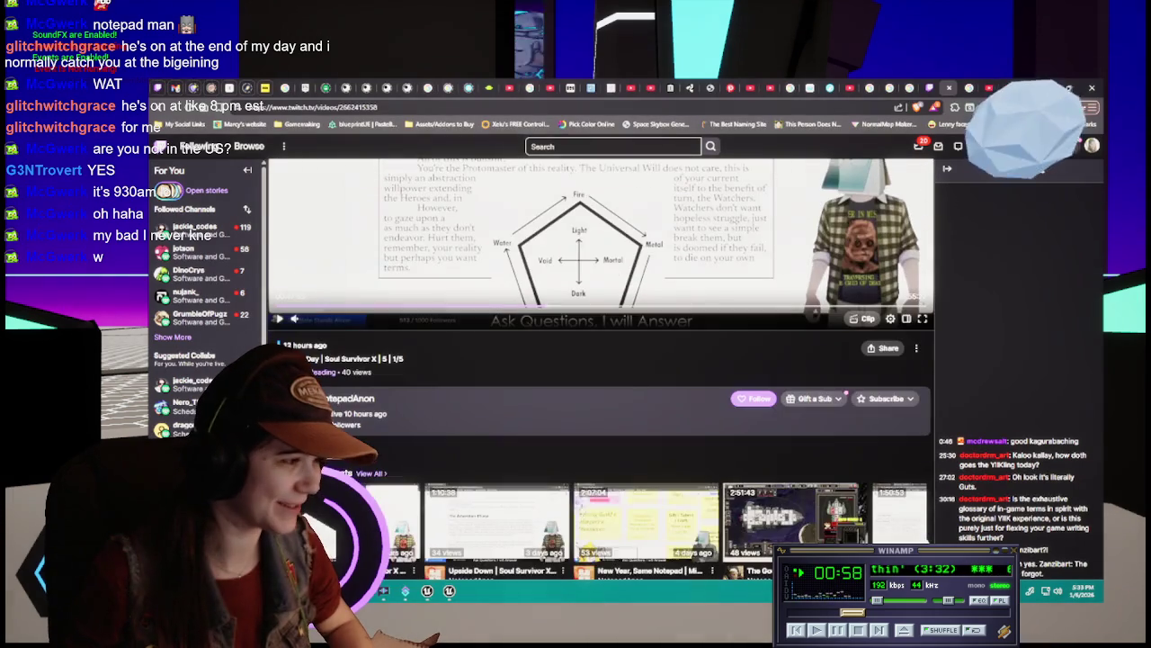
scroll(602, 540, "up", 3)
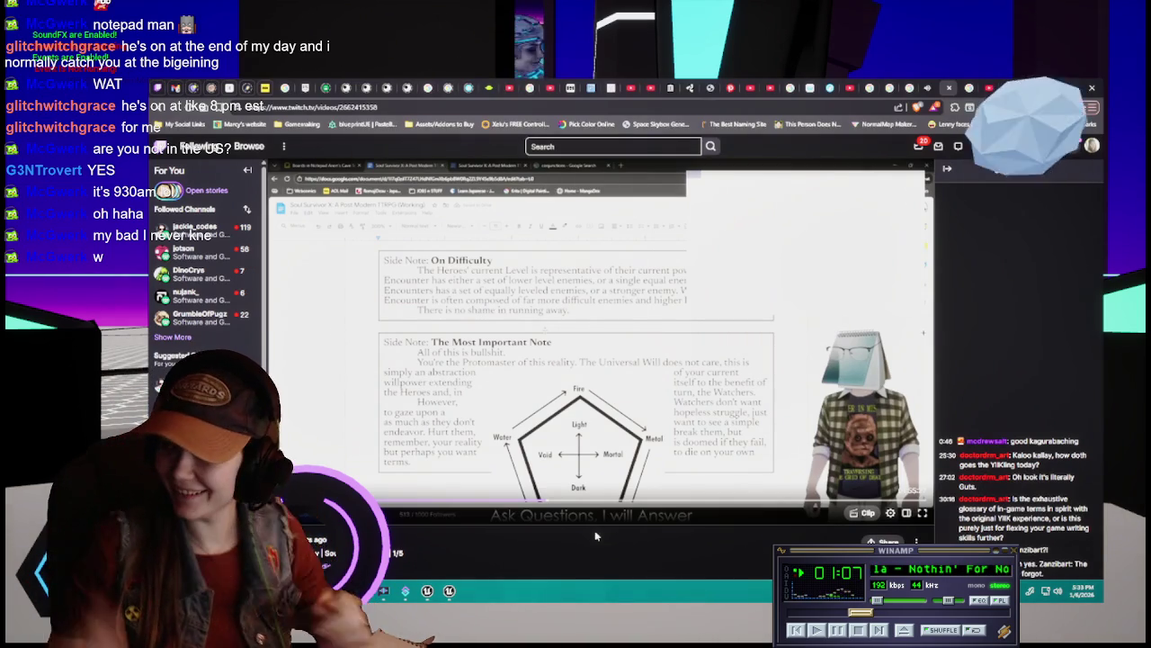
scroll(593, 528, "down", 3)
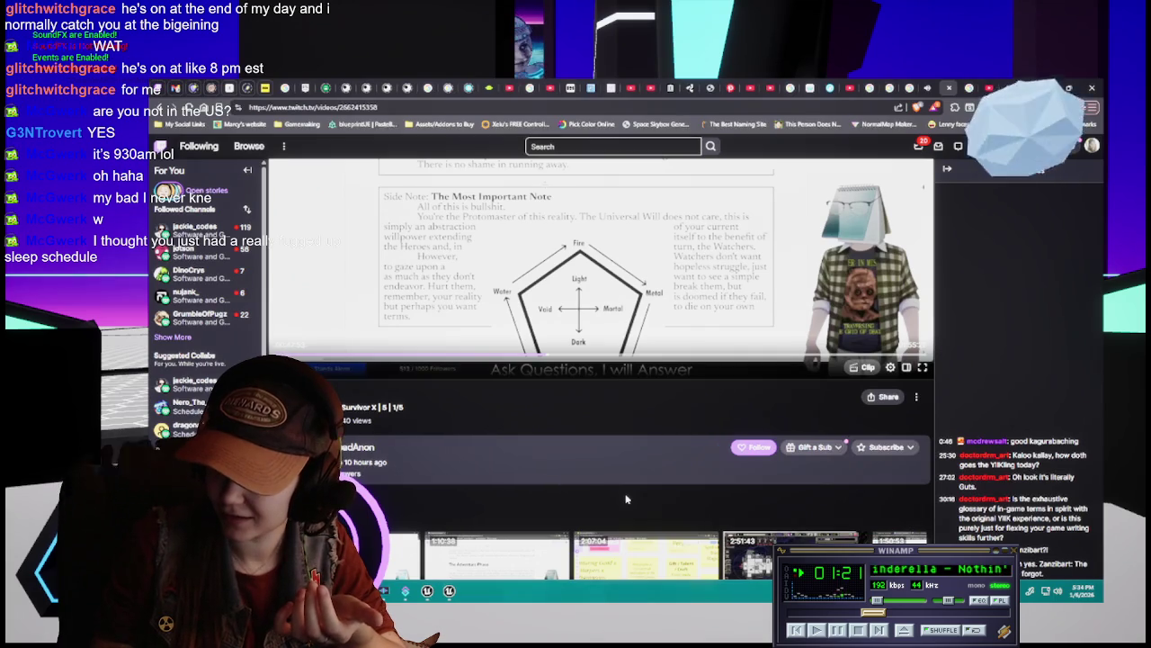
scroll(627, 499, "up", 2)
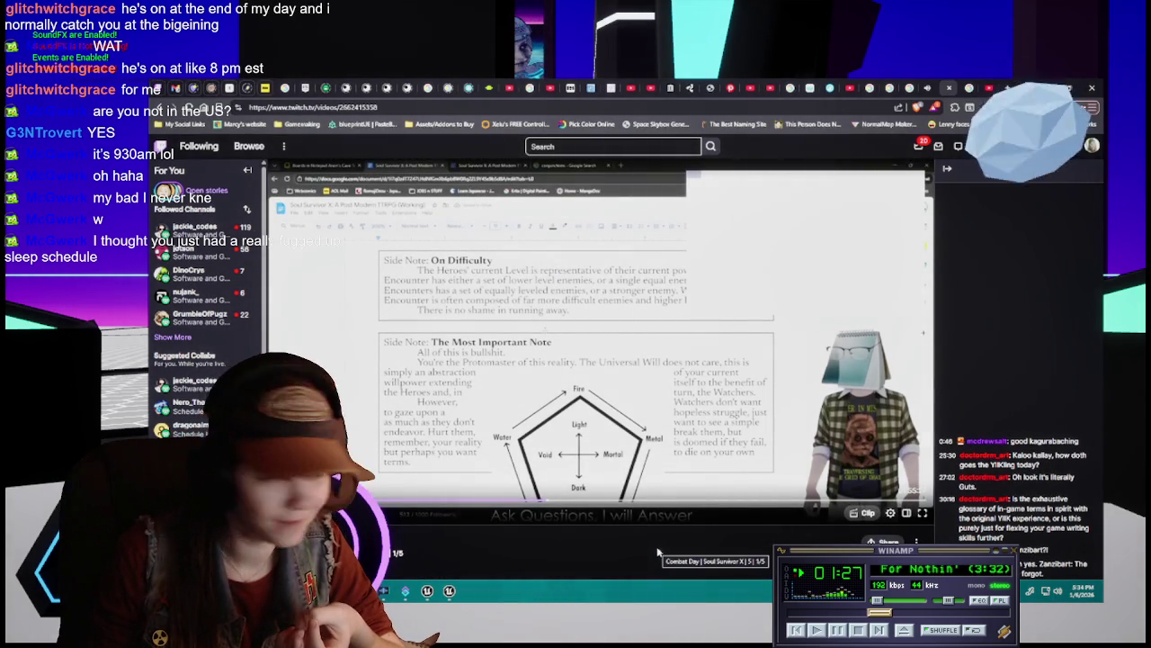
scroll(650, 550, "down", 3)
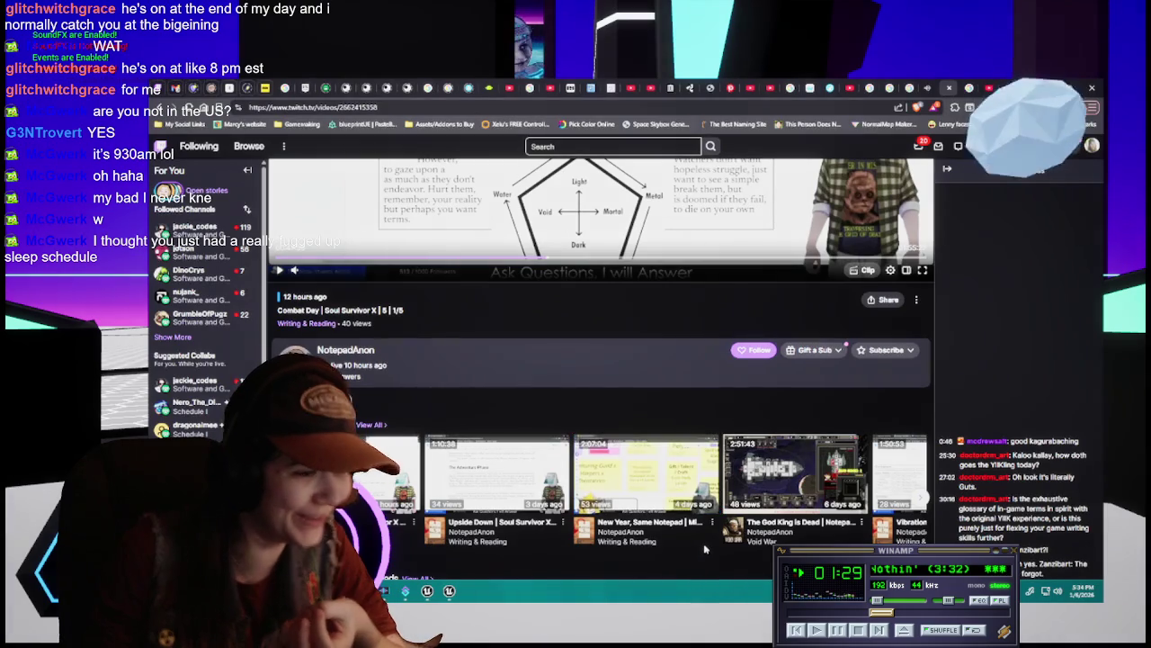
scroll(693, 545, "up", 3)
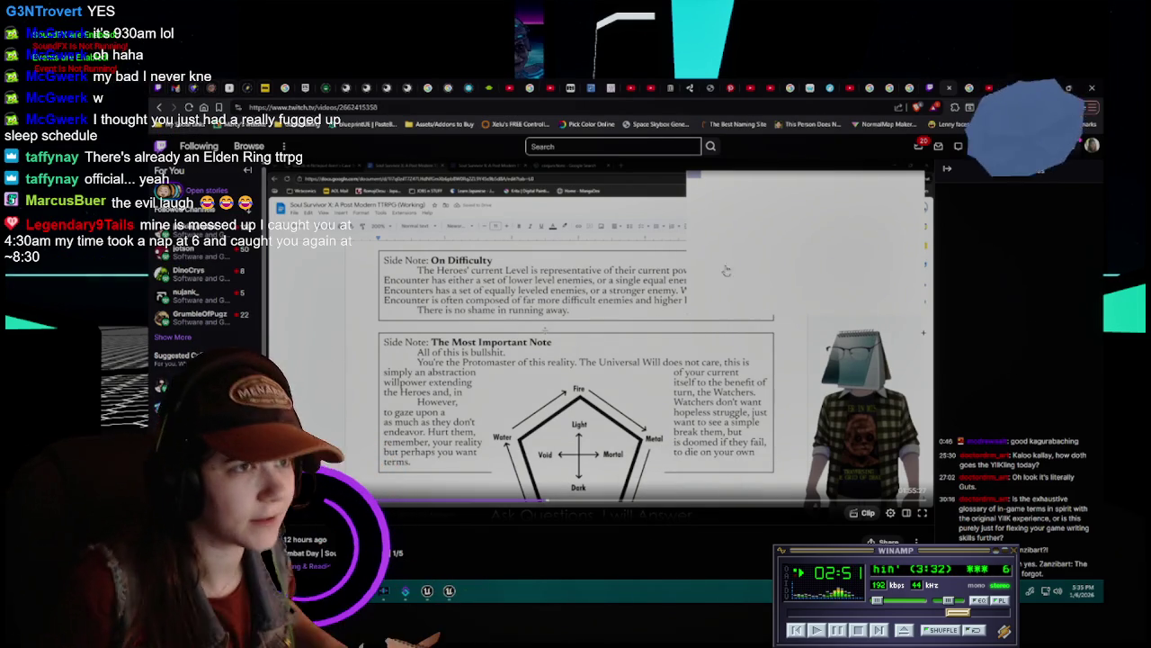
Return to Unreal Editor, swing the view toward the iron gate, then close the editor
key("alt+Tab")
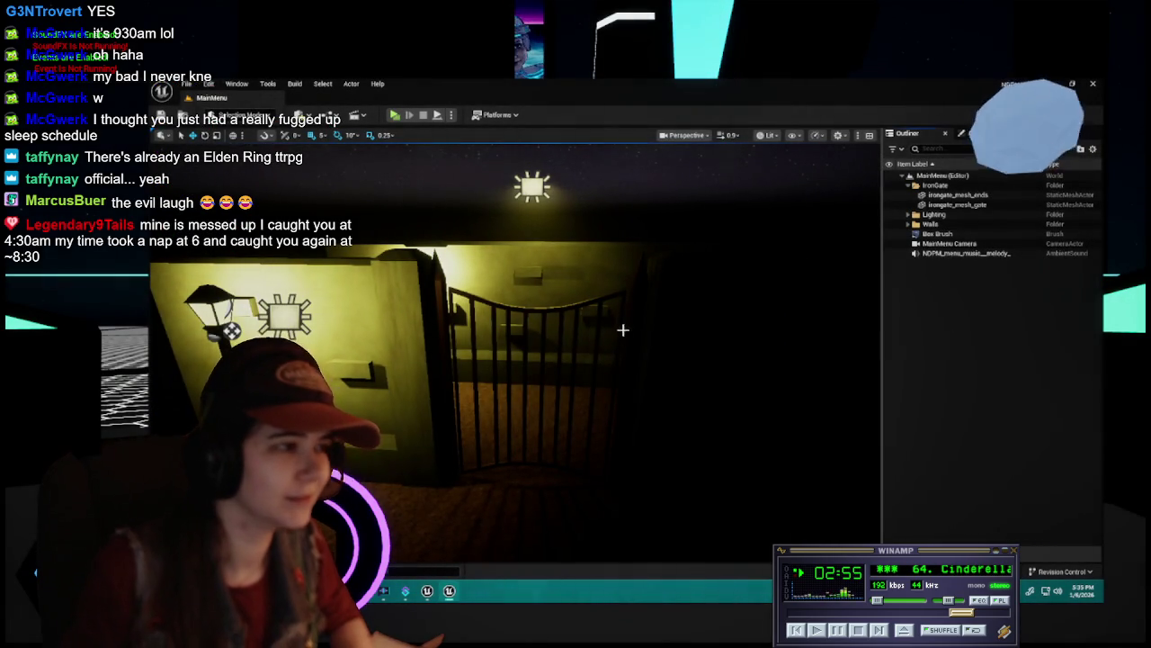
left_click_drag(620, 334, 589, 310)
left_click(1094, 86)
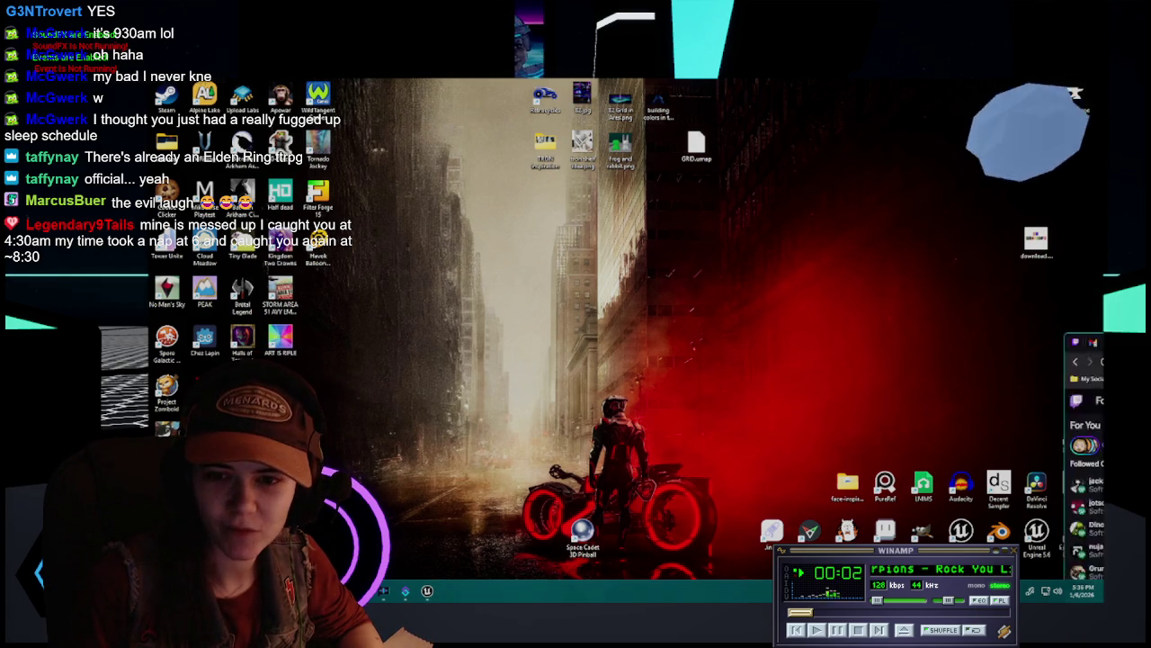
Bring back the Twitch window and close the Nightmare Demon Pig Maze screenshot viewer
key("alt+Tab")
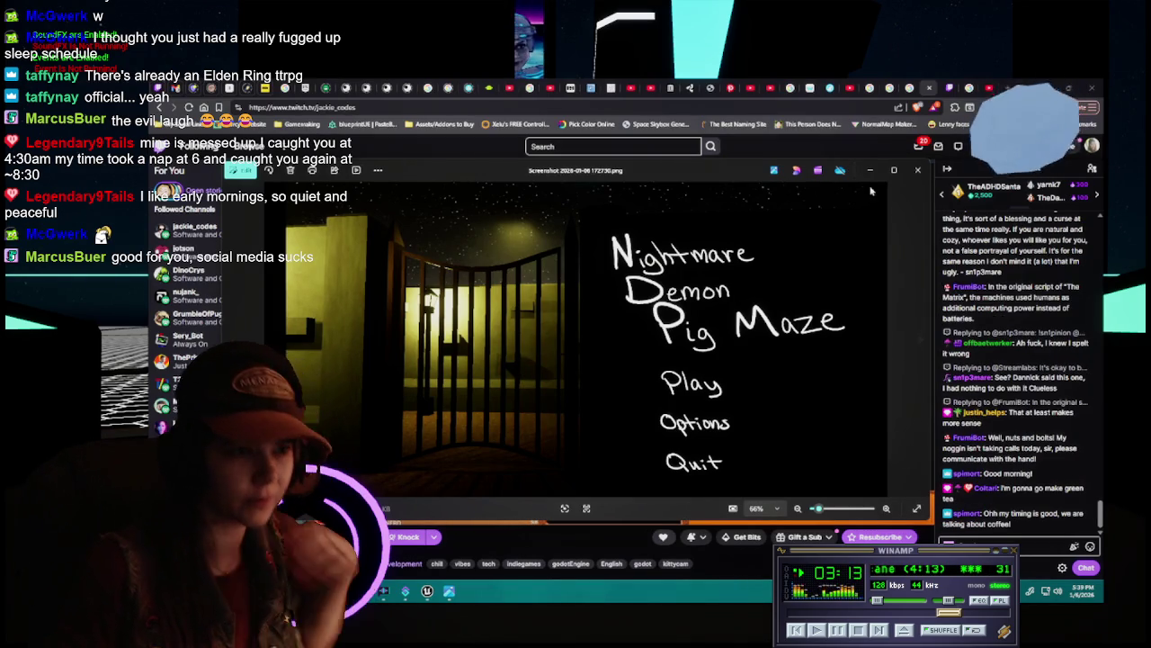
left_click(923, 164)
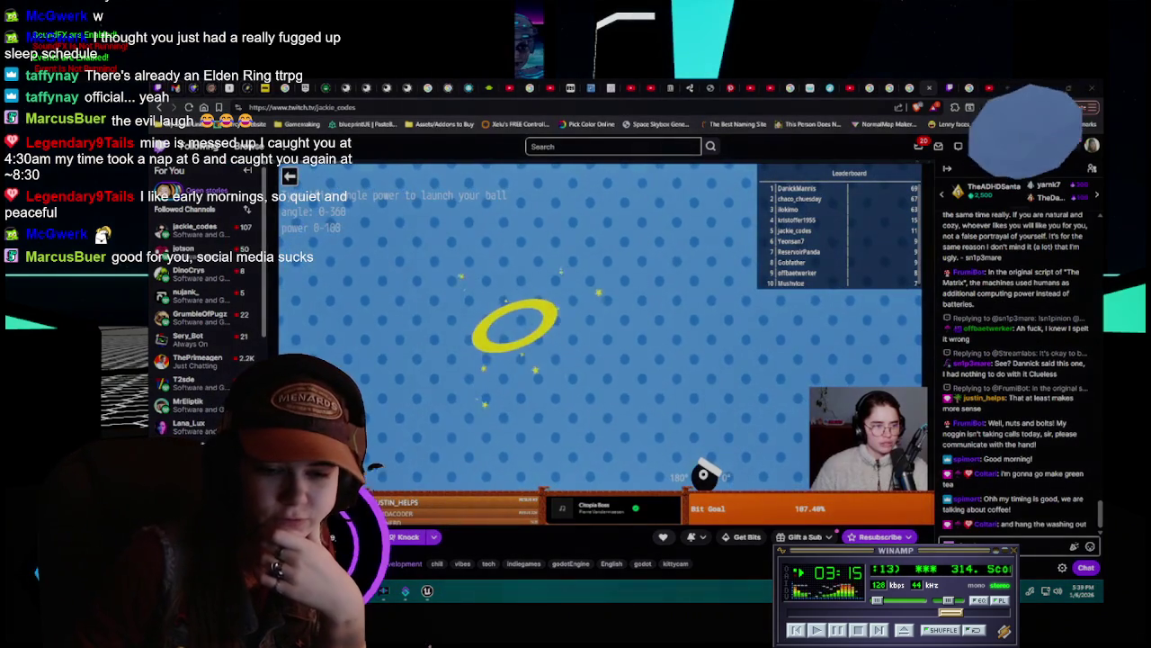